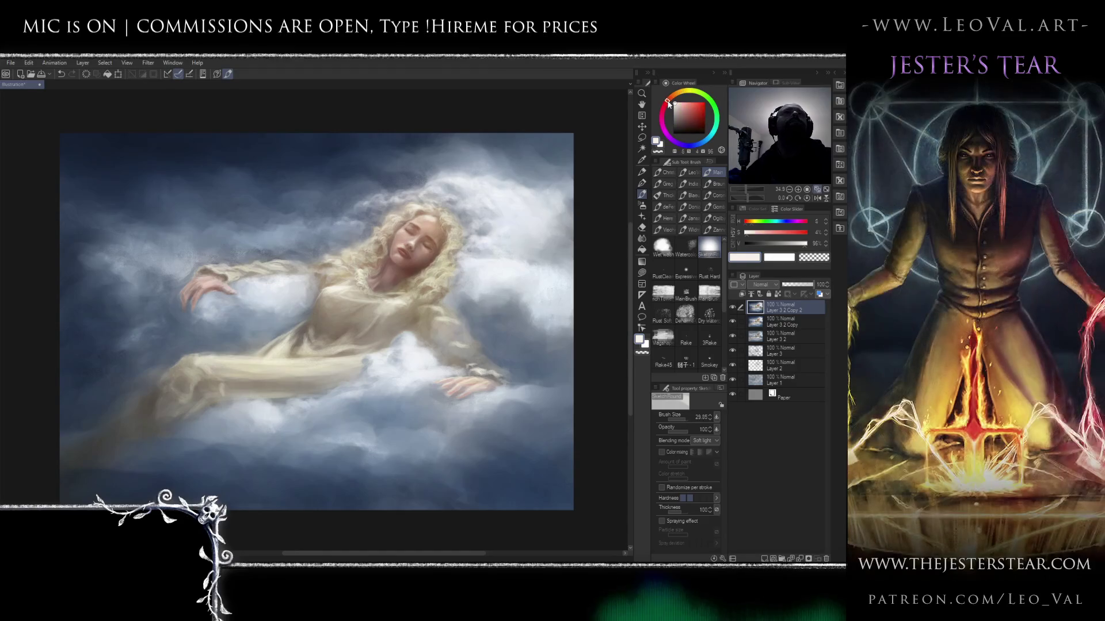
- Paint rosier cheeks with a red from the Color Wheel at brush size about 25
drag(690, 104, 695, 113)
scroll(392, 230, up, 5)
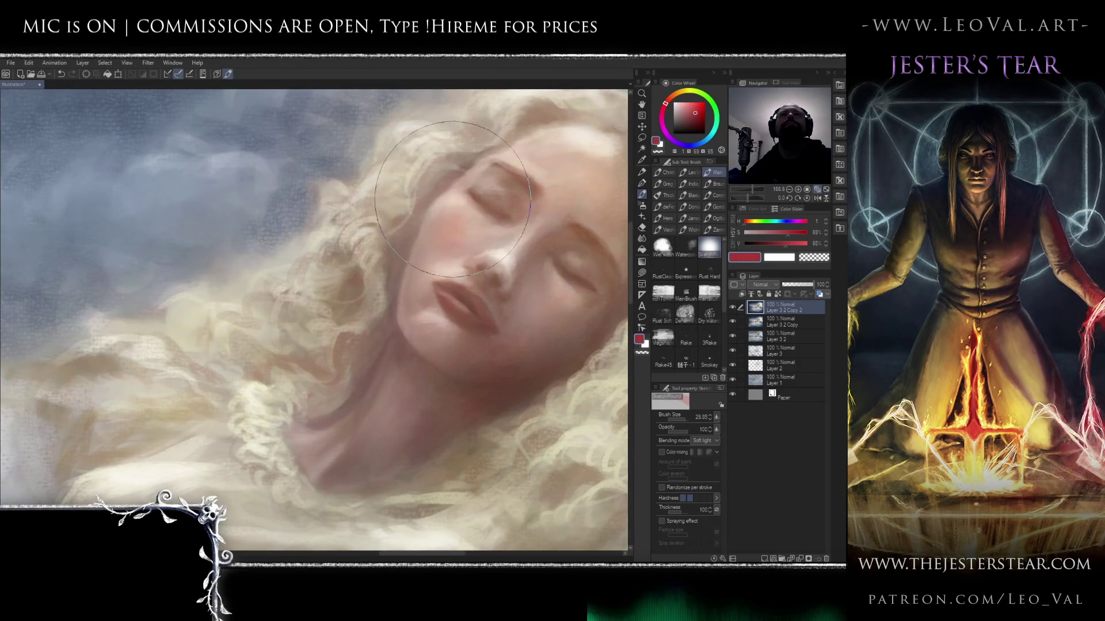
drag(575, 334, 449, 276)
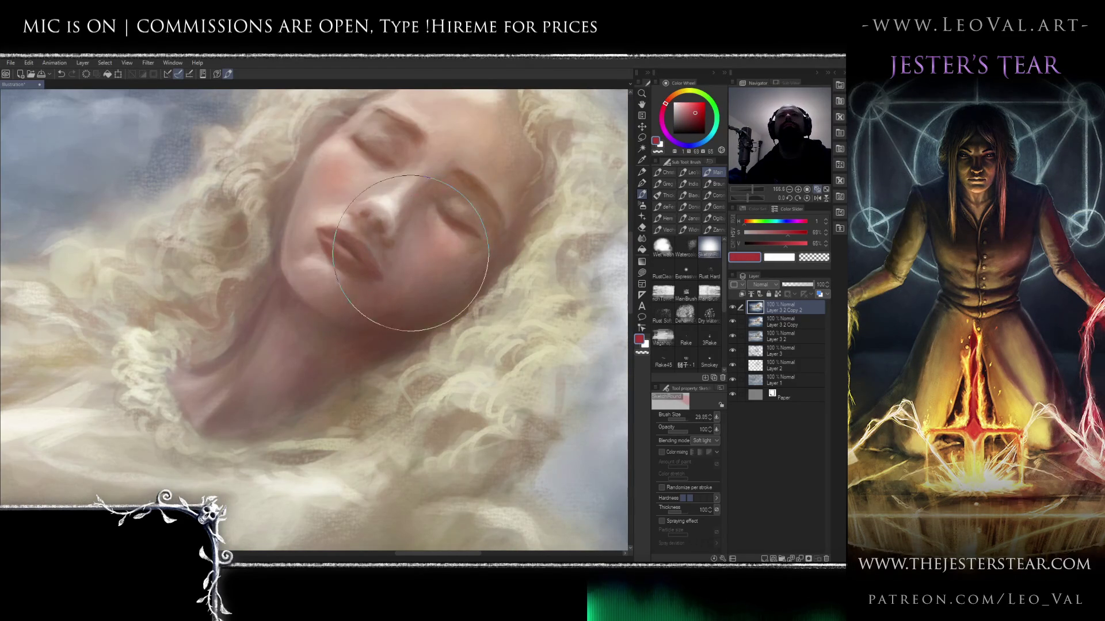
scroll(426, 248, down, 10)
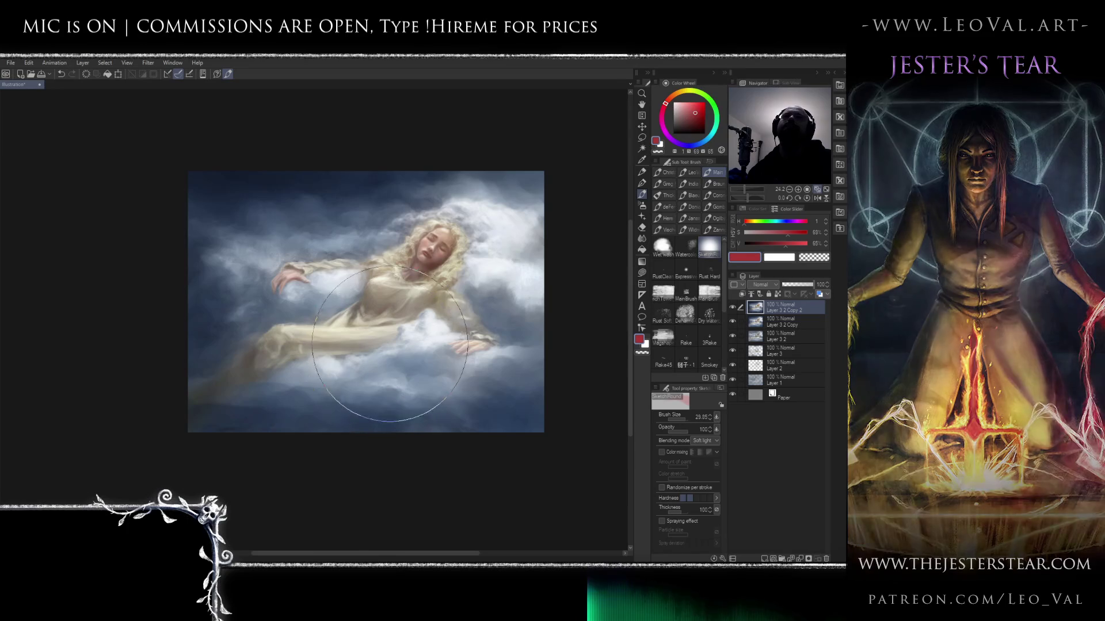
scroll(468, 206, up, 5)
scroll(436, 249, up, 2)
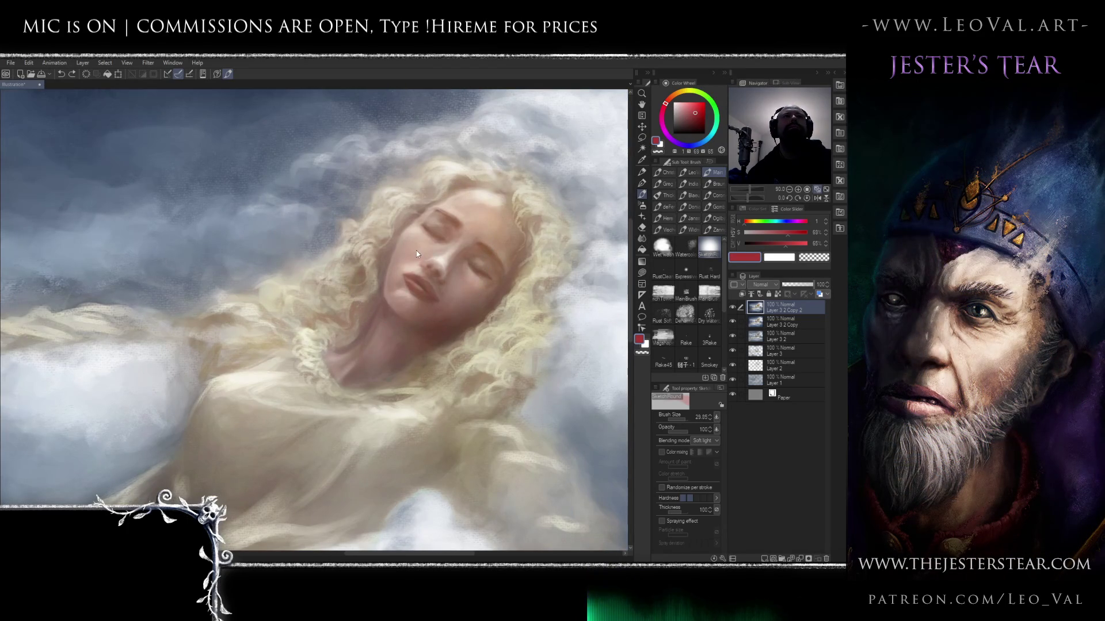
scroll(418, 249, down, 5)
scroll(391, 253, up, 6)
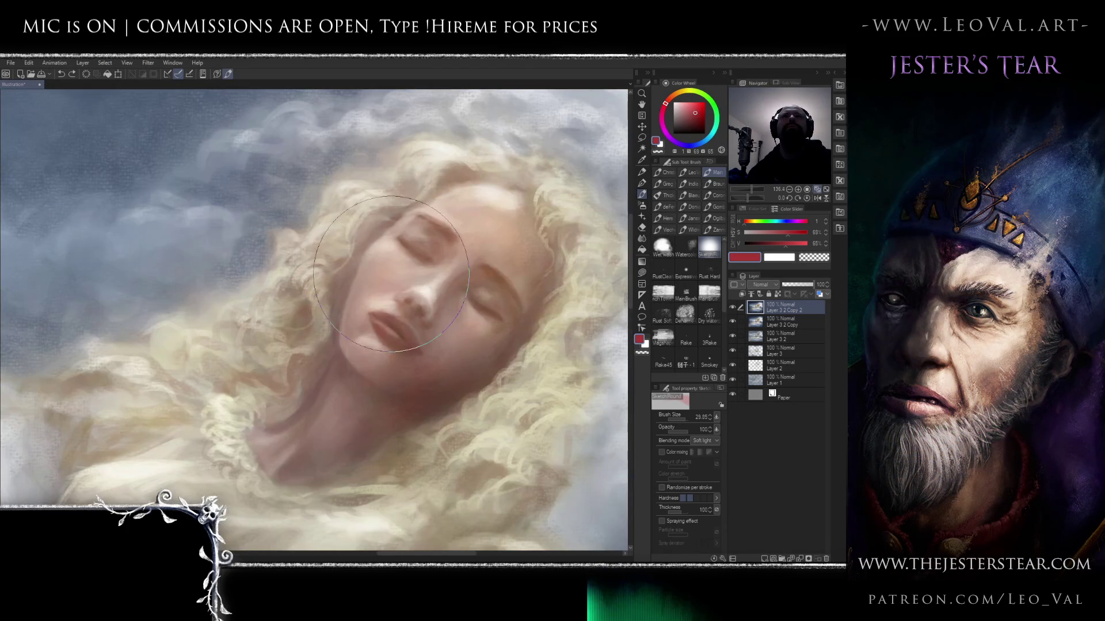
key(bracketleft)
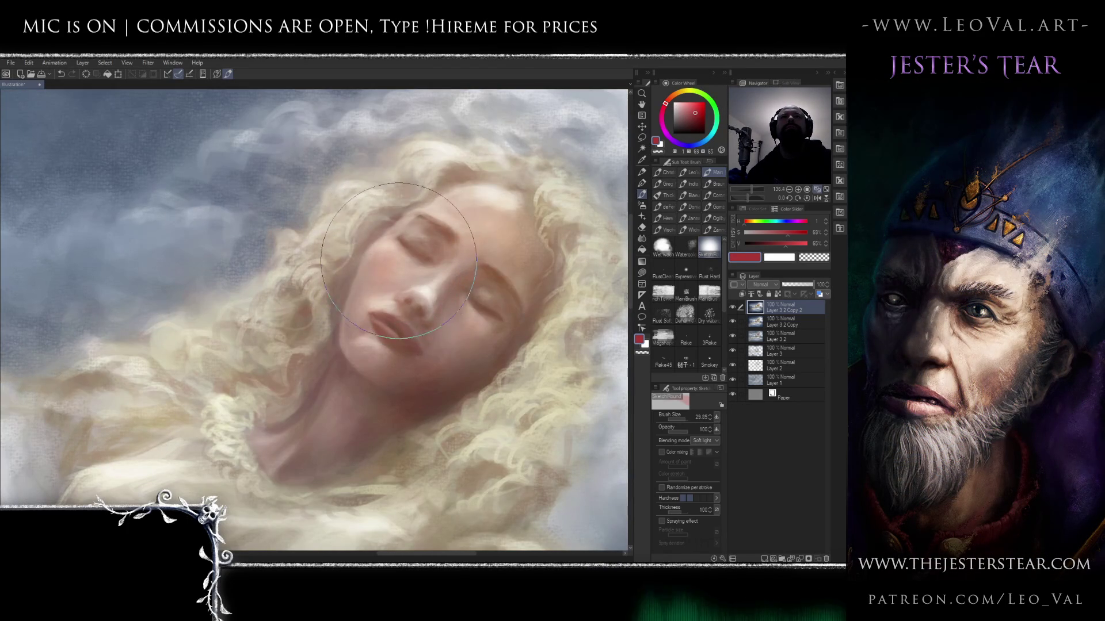
key(bracketleft)
key(bracketleft)
key(bracketleft)
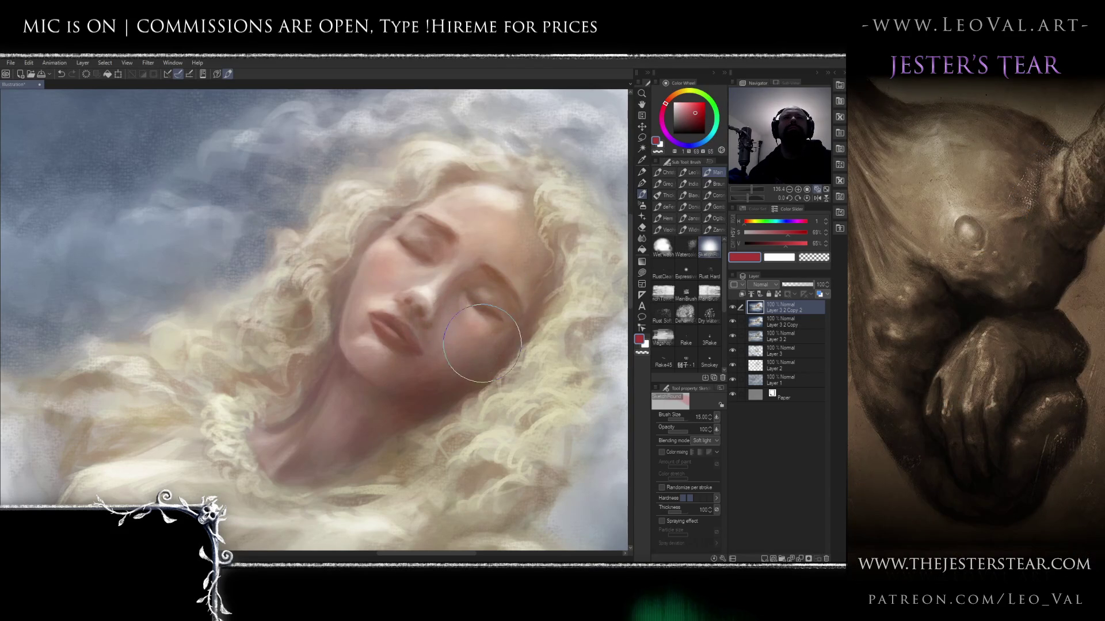
ctrl+alt+drag(485, 342, 465, 341)
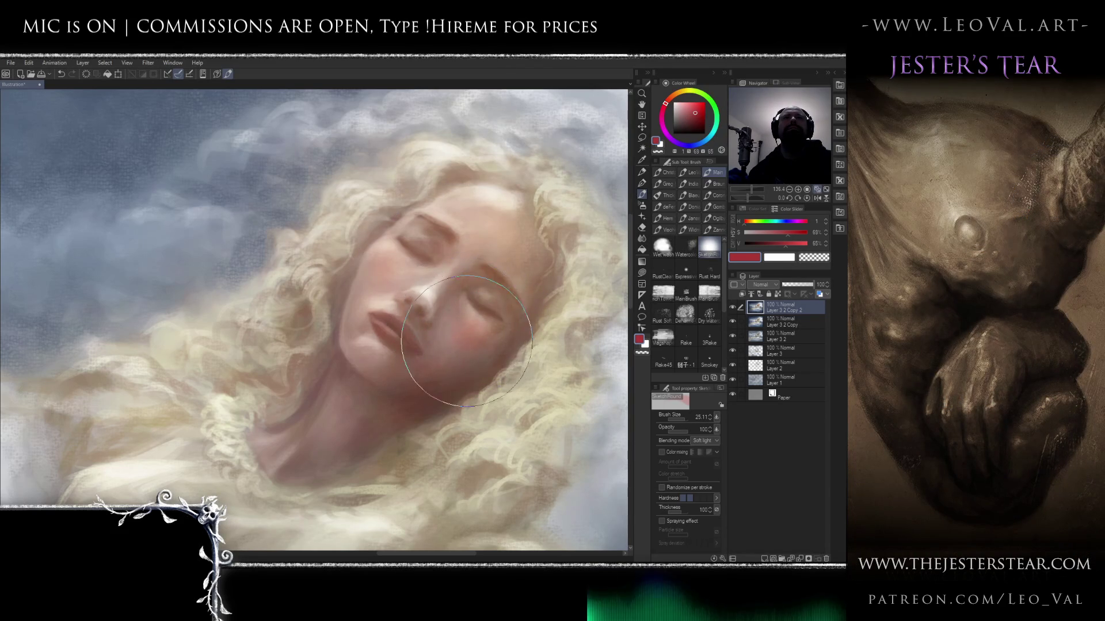
scroll(465, 341, down, 5)
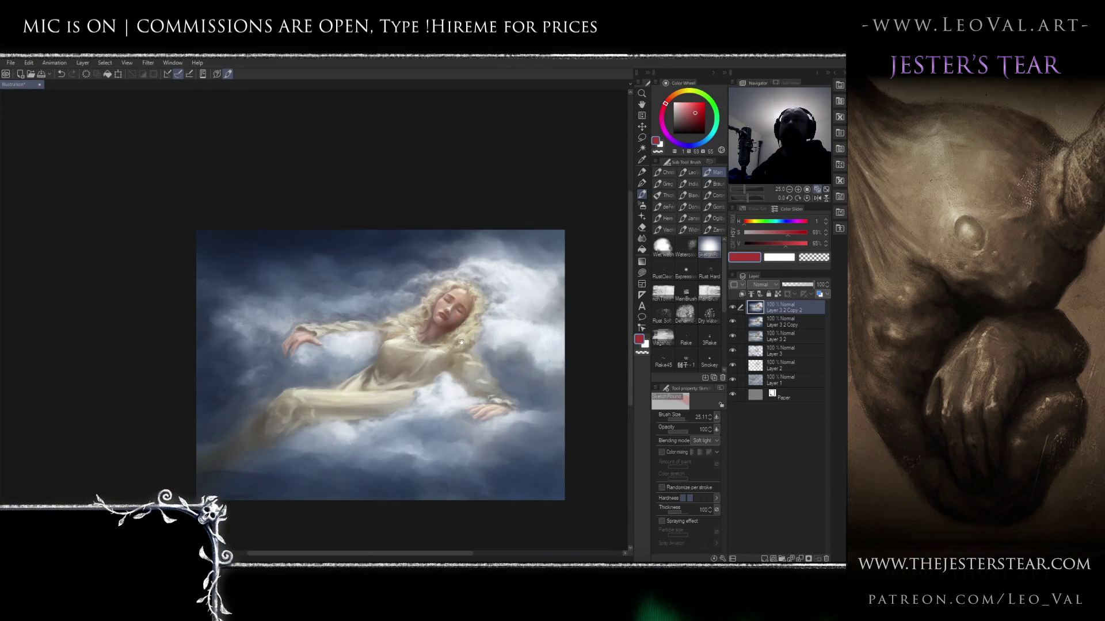
scroll(463, 340, up, 6)
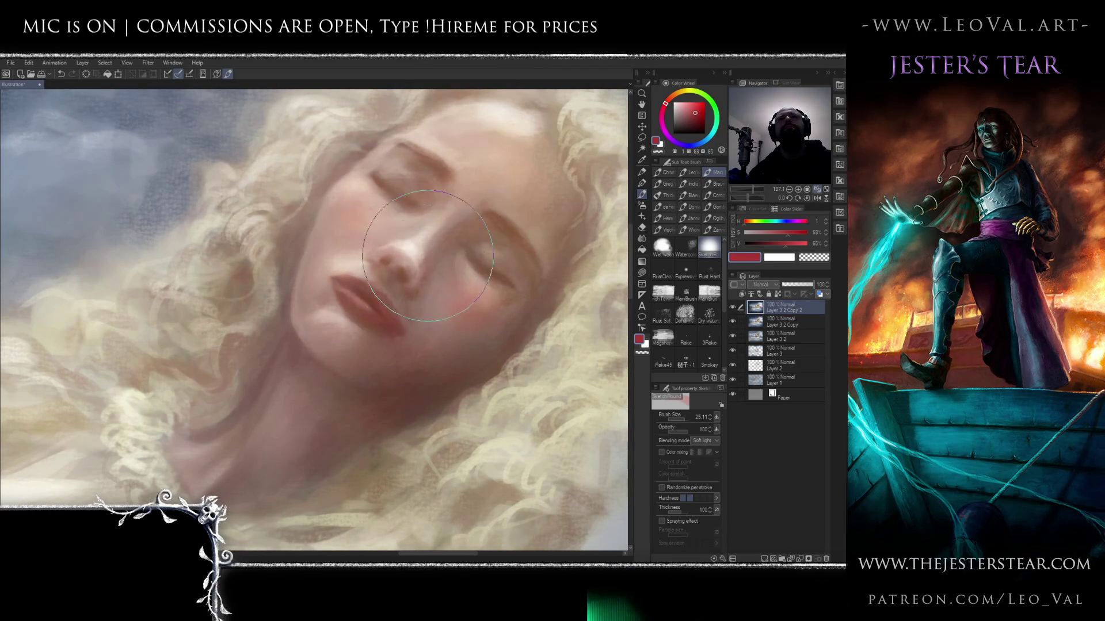
- Deepen the lips with a darker magenta at brush size 25
click(696, 120)
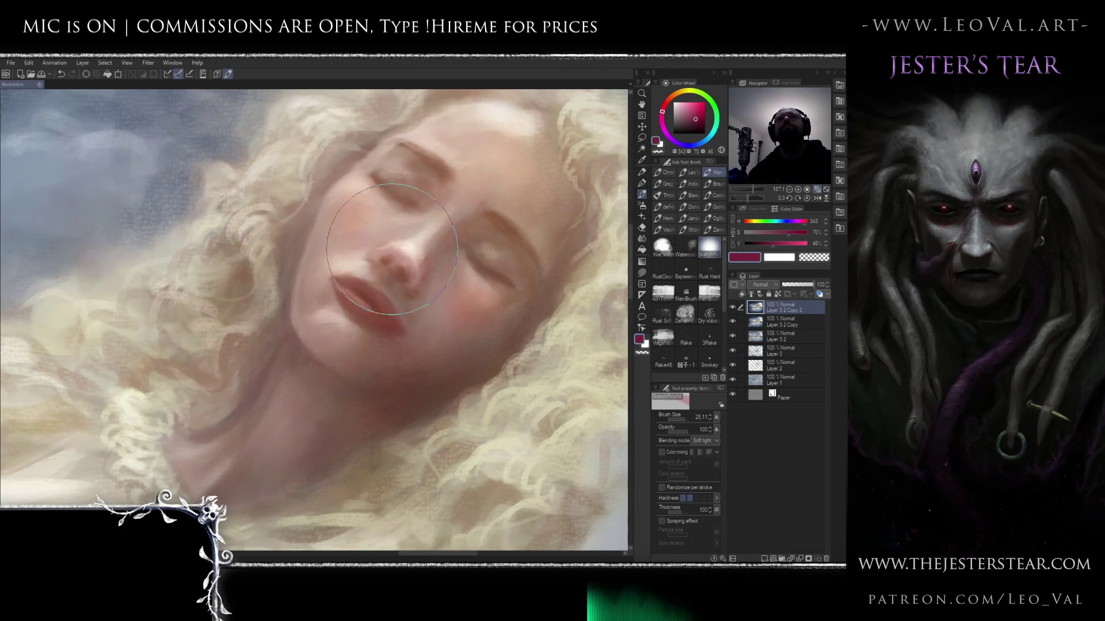
key(ctrl+0)
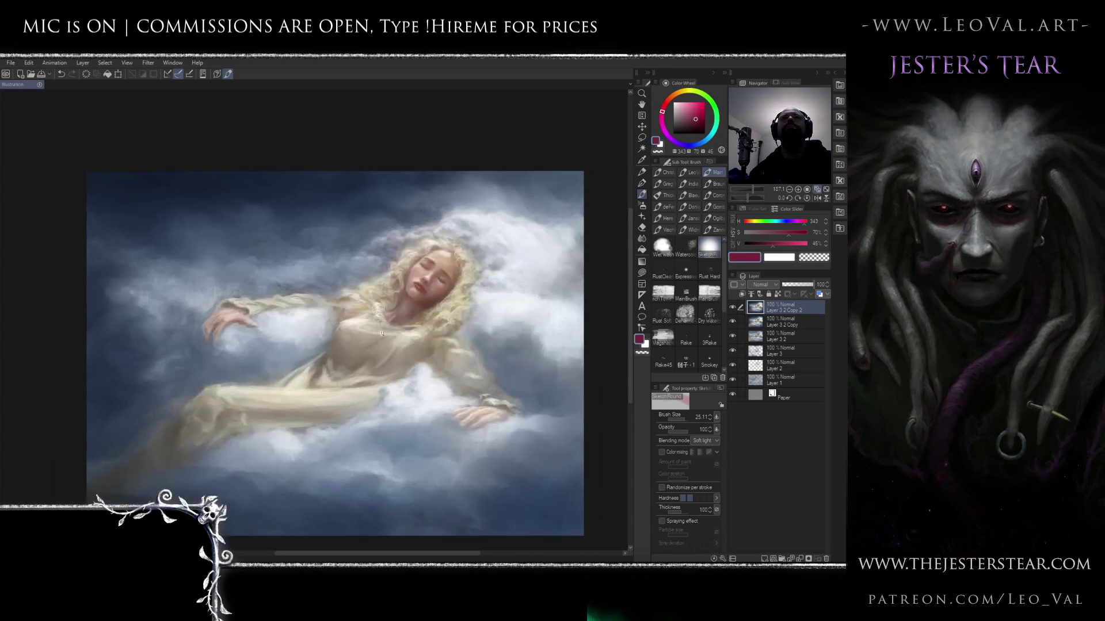
scroll(390, 345, down, 2)
scroll(426, 296, up, 6)
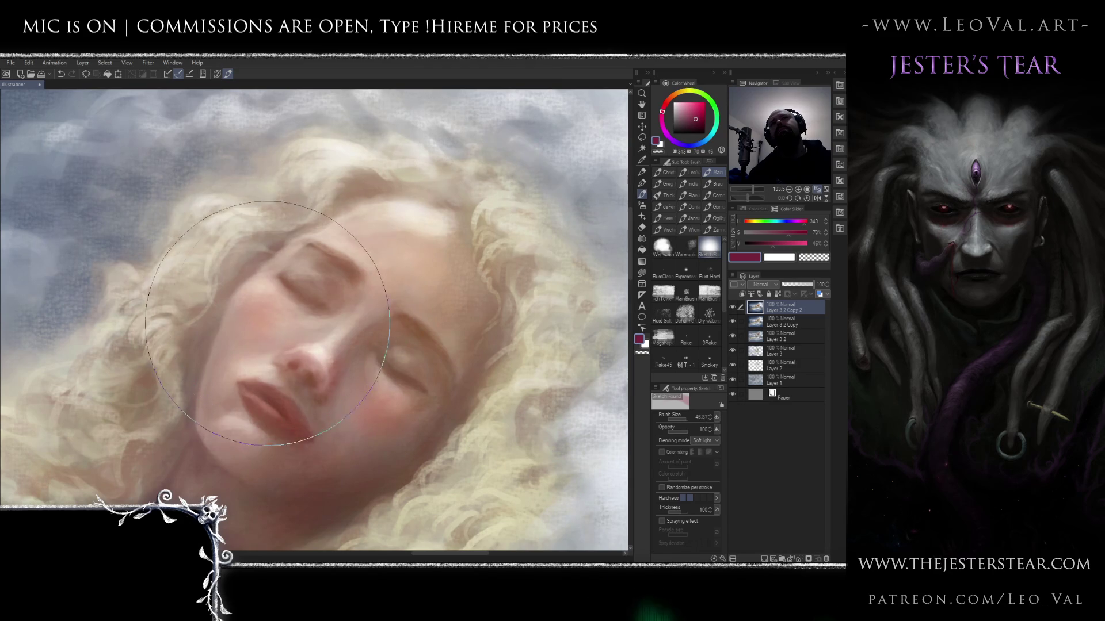
key(bracketleft)
key(bracketleft)
key(bracketleft)
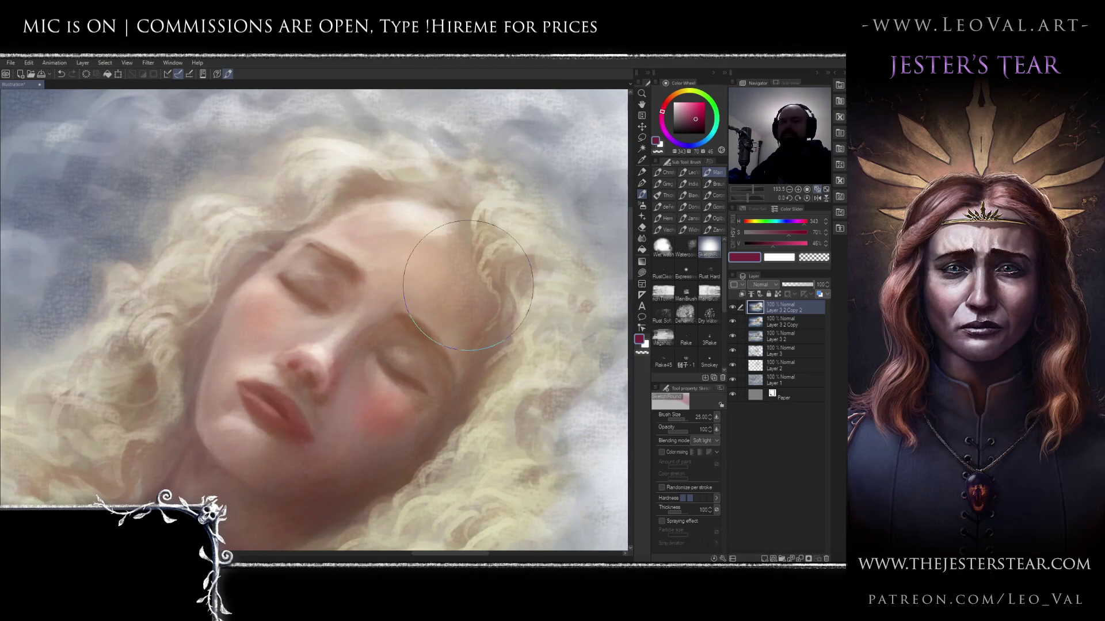
- Soften the cheek and lip colour into the skin with the Blend tool at size 15
key(j)
drag(453, 285, 492, 286)
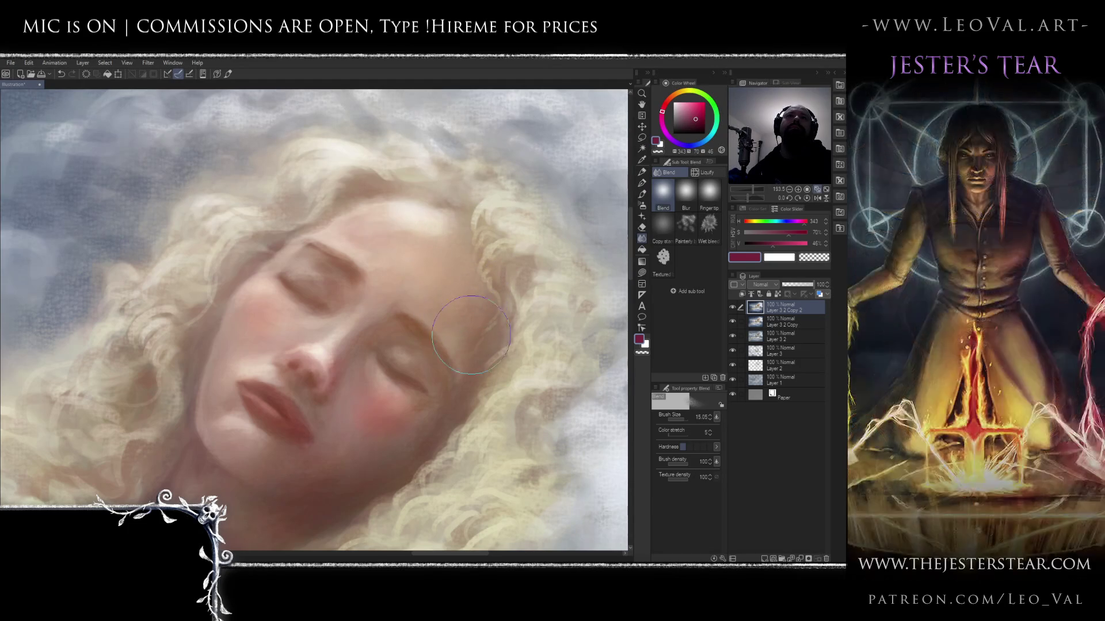
scroll(418, 207, down, 5)
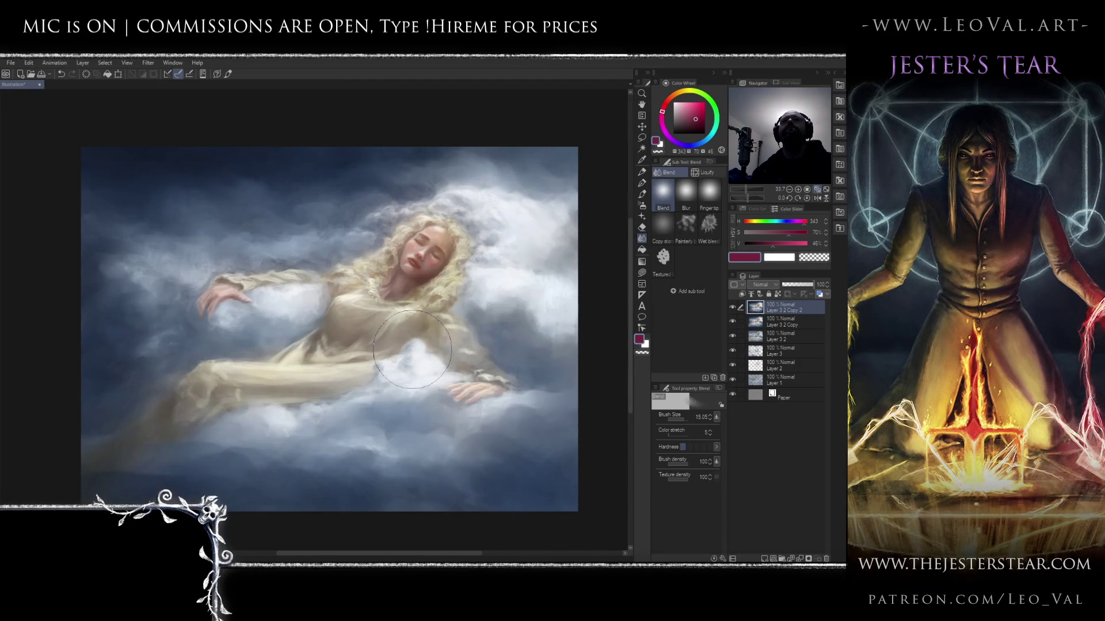
- Repaint the cream shoulder fabric with sampled cream and tan tones using a soft brush around 25
scroll(394, 264, up, 5)
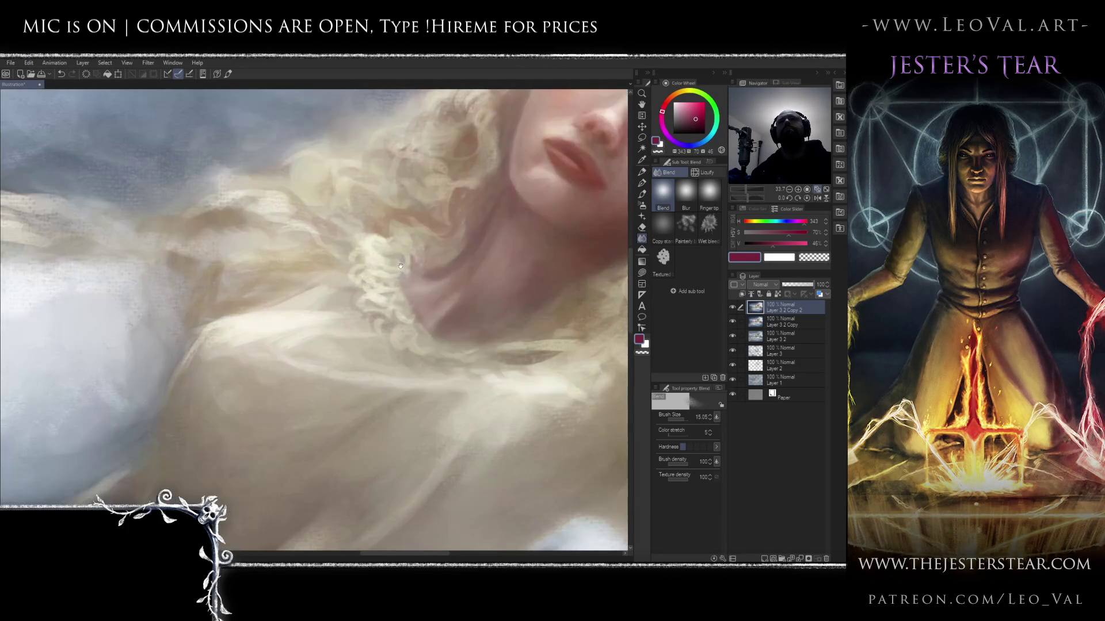
key(b)
alt+click(248, 328)
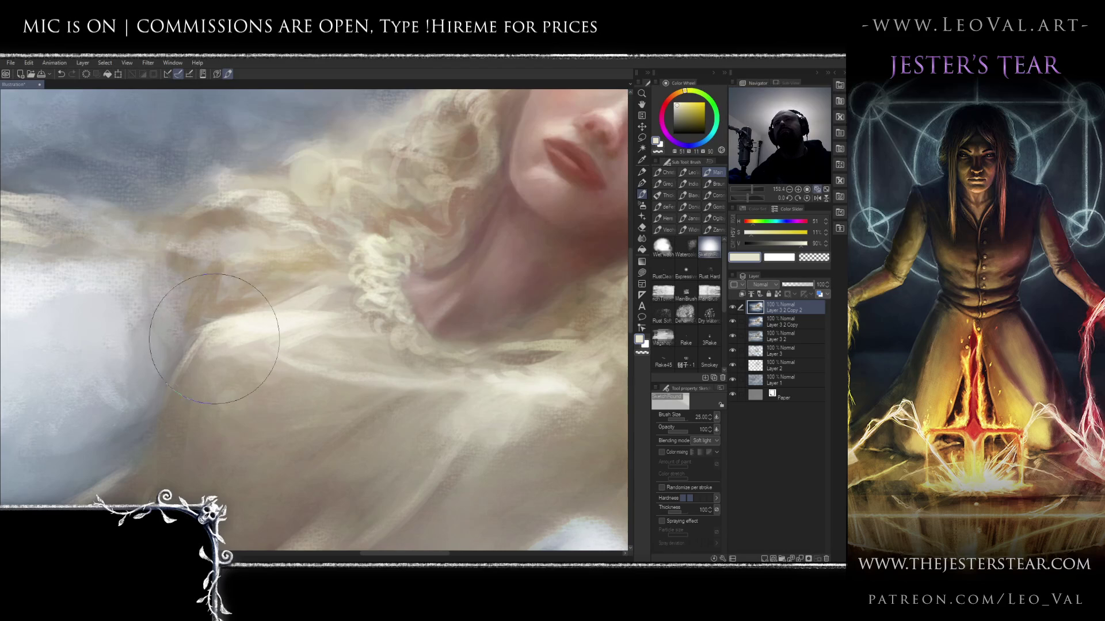
key(j)
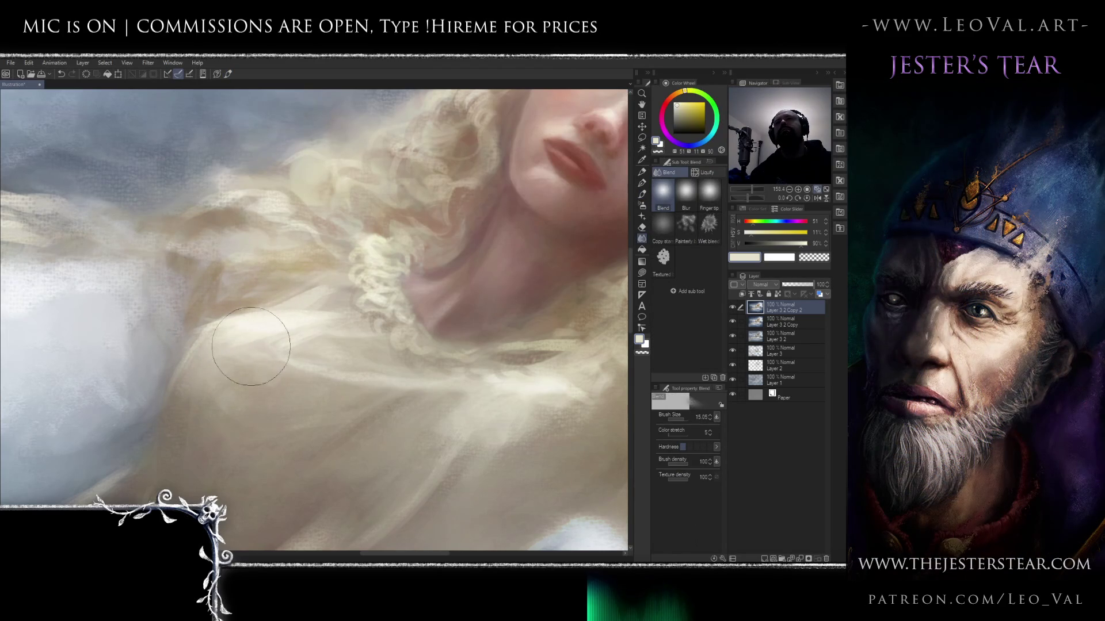
key(b)
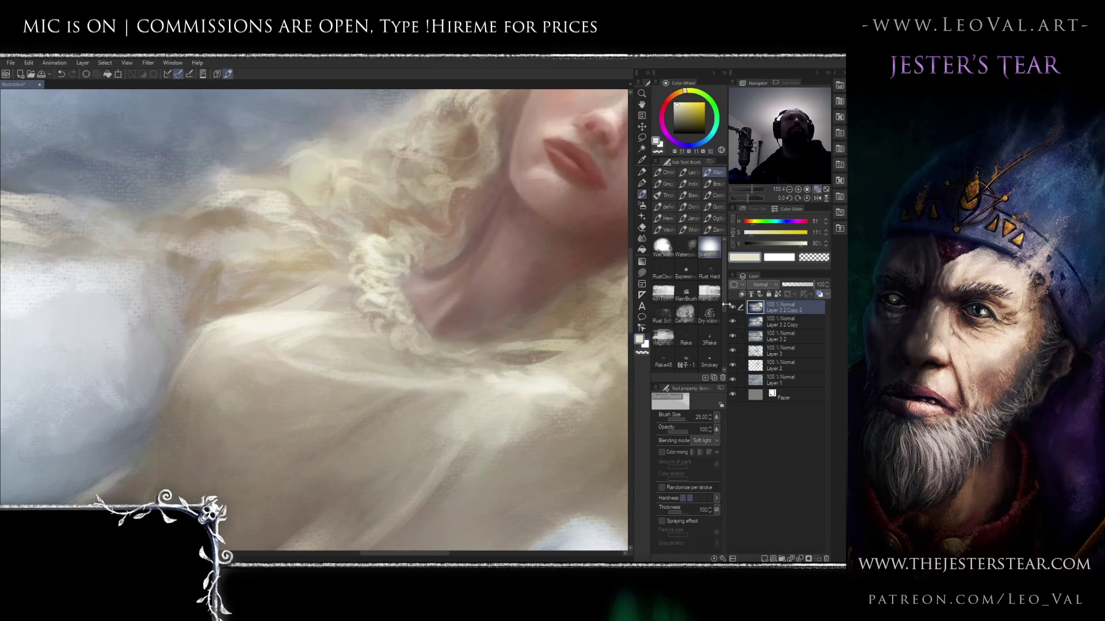
click(712, 297)
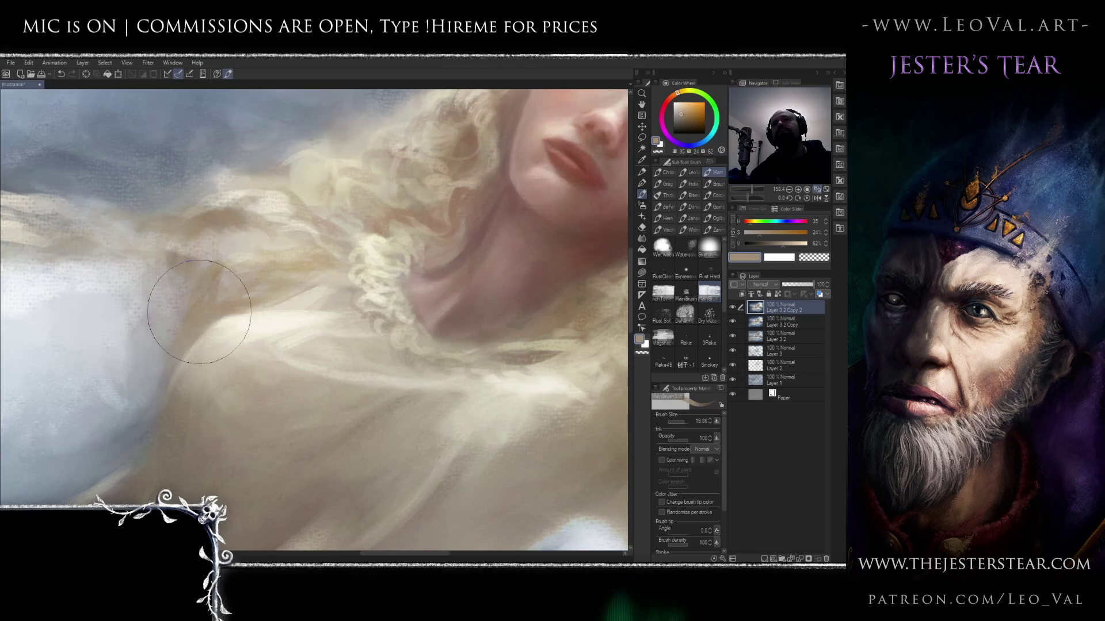
mouse_move(248, 298)
mouse_down()
mouse_move(348, 249)
mouse_move(337, 240)
mouse_up()
alt+click(219, 351)
drag(219, 350, 246, 332)
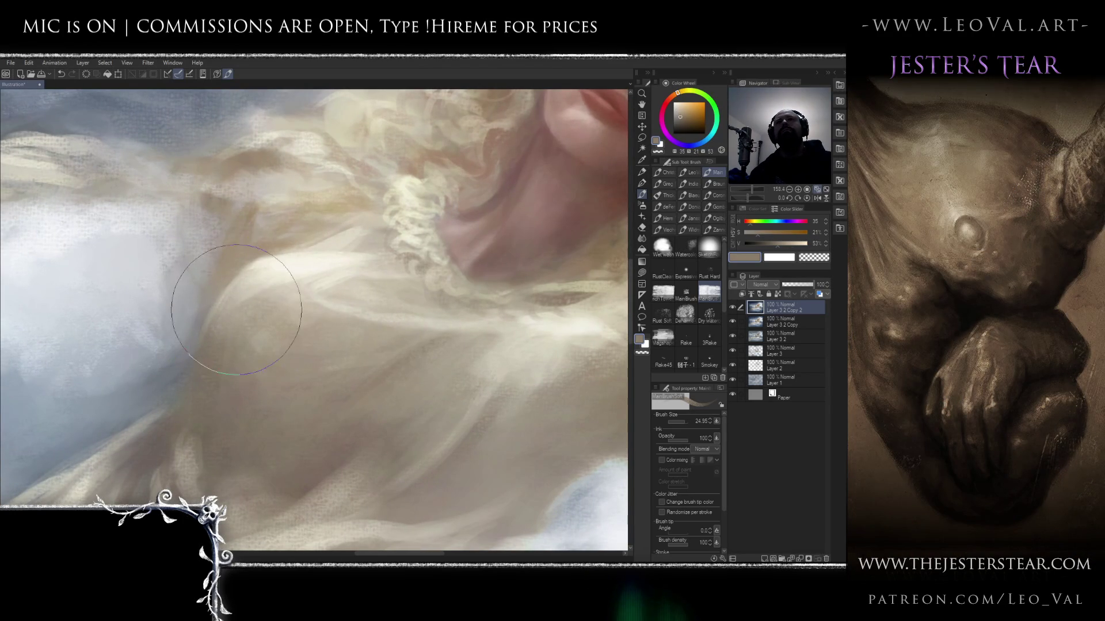
mouse_move(249, 285)
mouse_down()
mouse_move(247, 345)
mouse_move(269, 357)
mouse_move(296, 320)
mouse_move(262, 314)
mouse_move(291, 315)
mouse_move(234, 333)
mouse_up()
alt+click(378, 370)
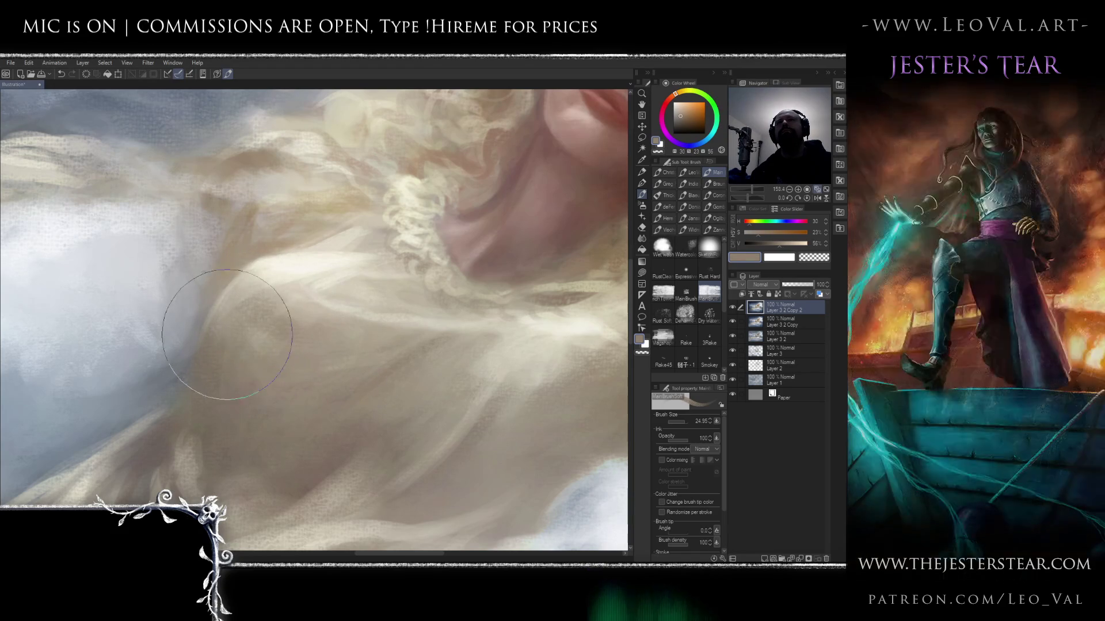
- Shade the dress folds with light cream and brown-grey strokes at brush size 23, then check the overall look
scroll(291, 387, down, 5)
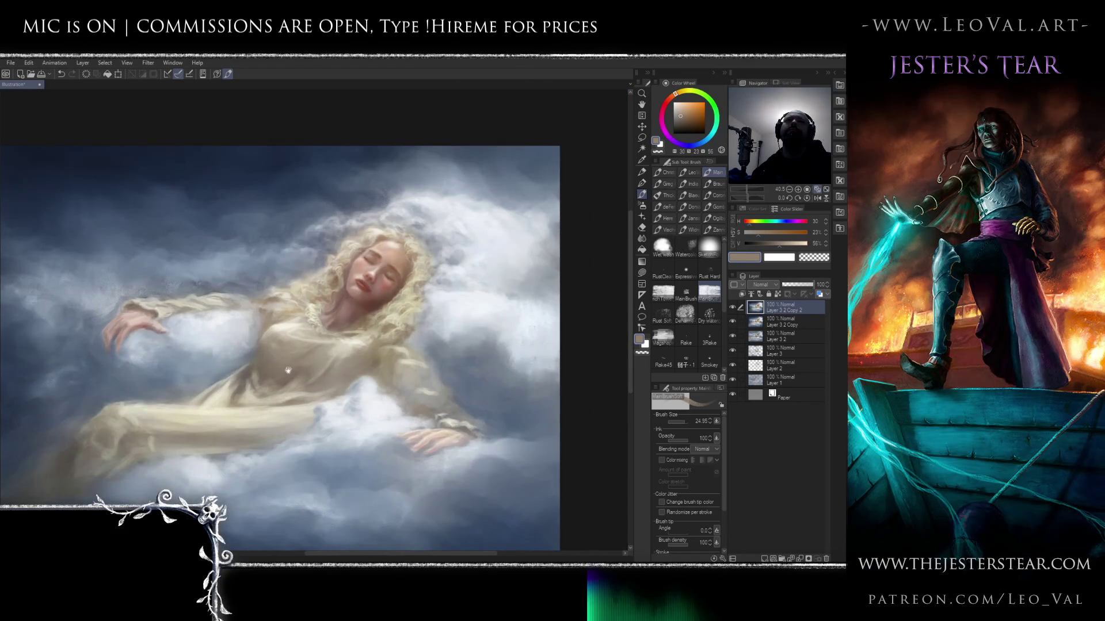
scroll(290, 371, up, 5)
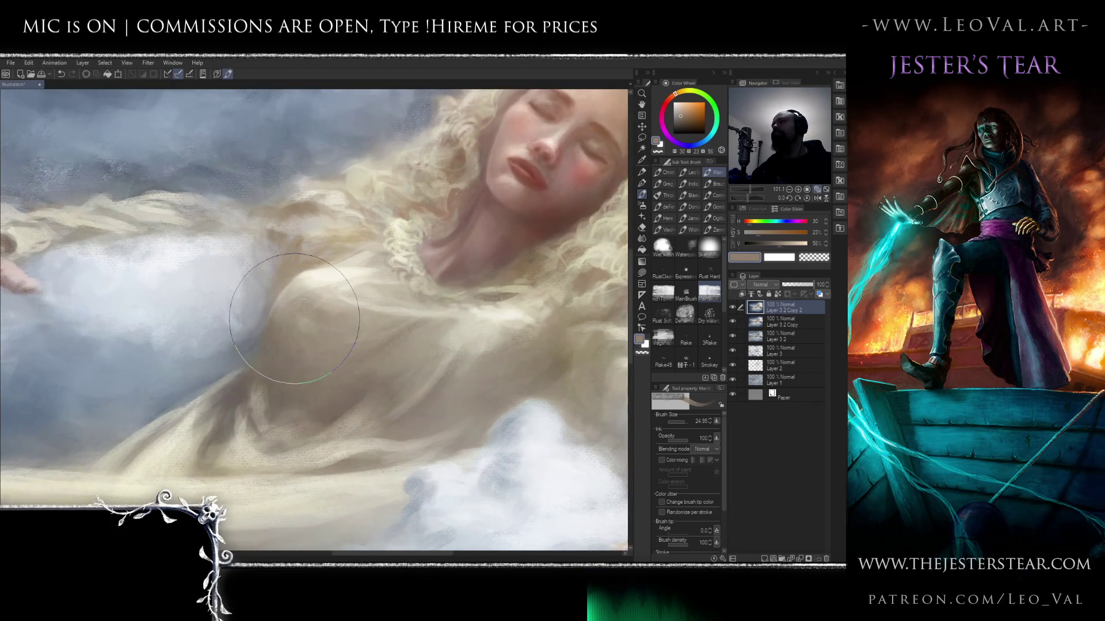
alt+click(218, 374)
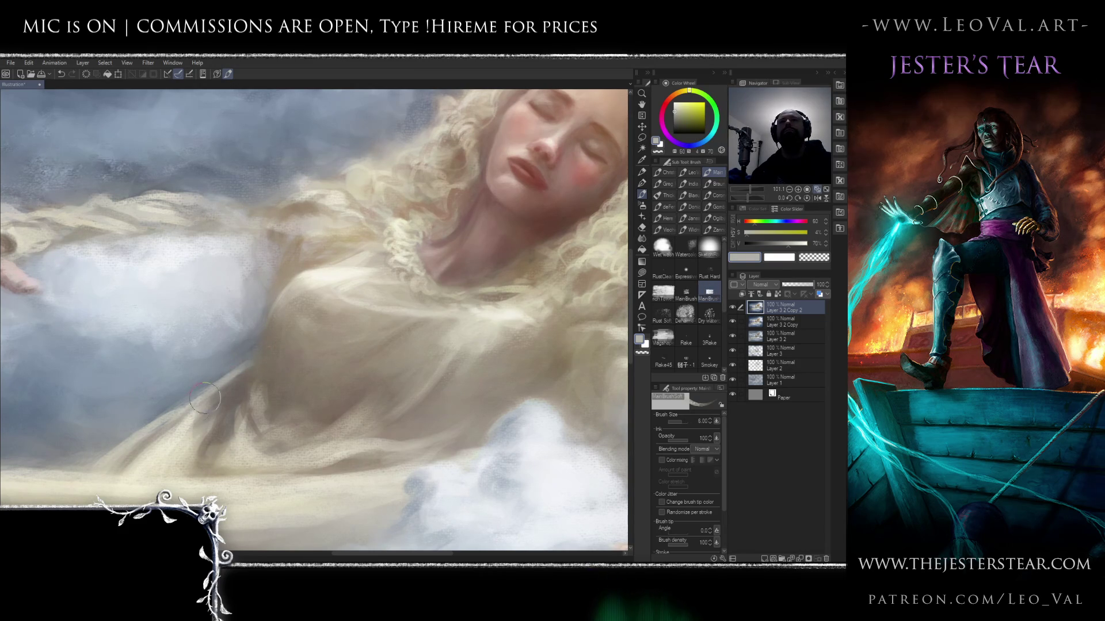
alt+click(266, 348)
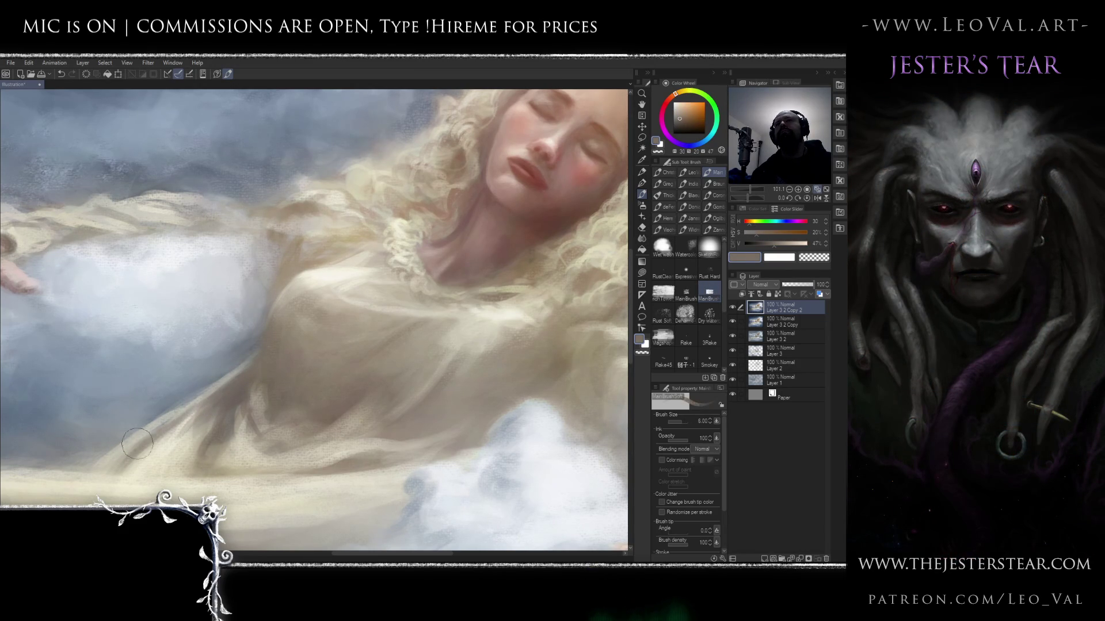
scroll(225, 415, down, 5)
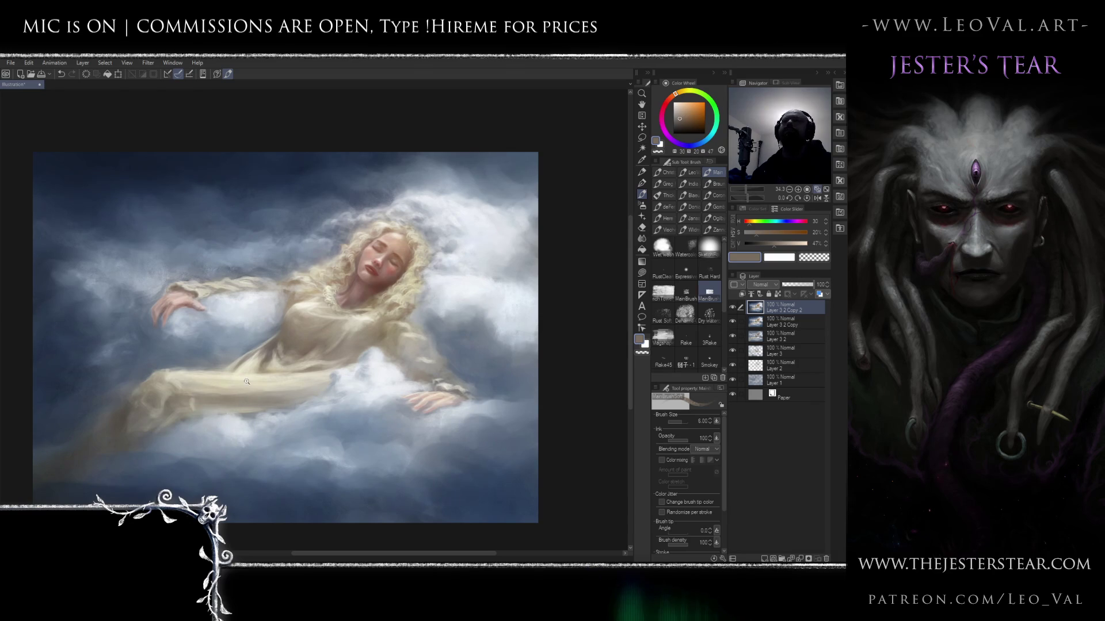
scroll(241, 393, up, 3)
alt+click(250, 373)
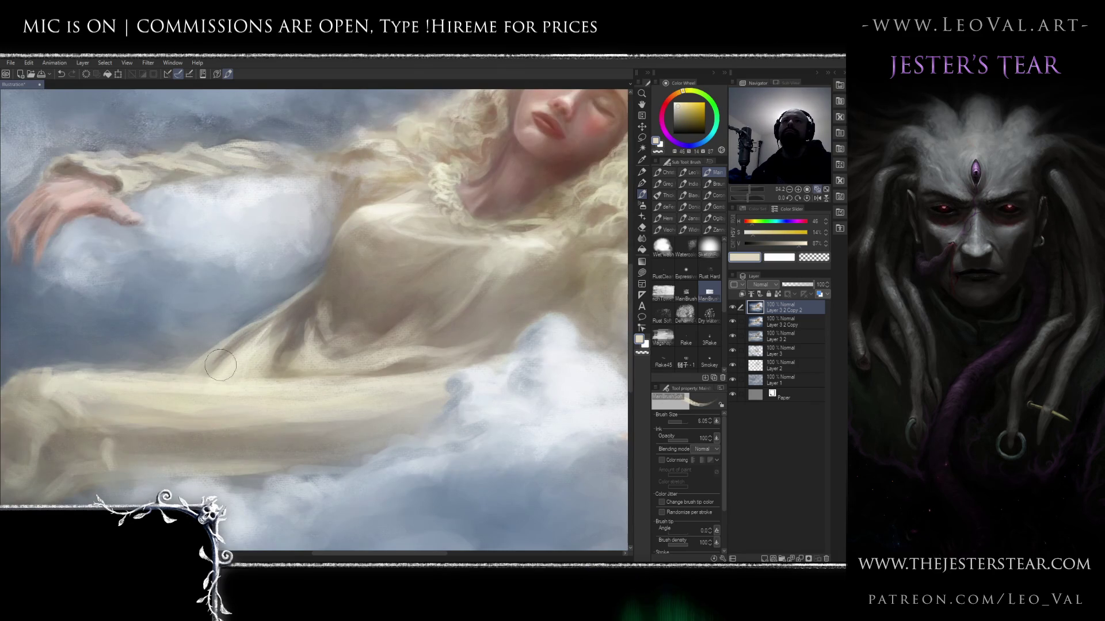
mouse_move(203, 375)
mouse_down()
mouse_move(270, 323)
mouse_move(277, 351)
mouse_move(311, 334)
mouse_move(317, 351)
mouse_move(307, 338)
mouse_move(287, 360)
mouse_move(291, 322)
mouse_move(277, 366)
mouse_move(305, 345)
mouse_move(293, 340)
mouse_move(285, 354)
mouse_up()
alt+click(307, 339)
alt+click(304, 345)
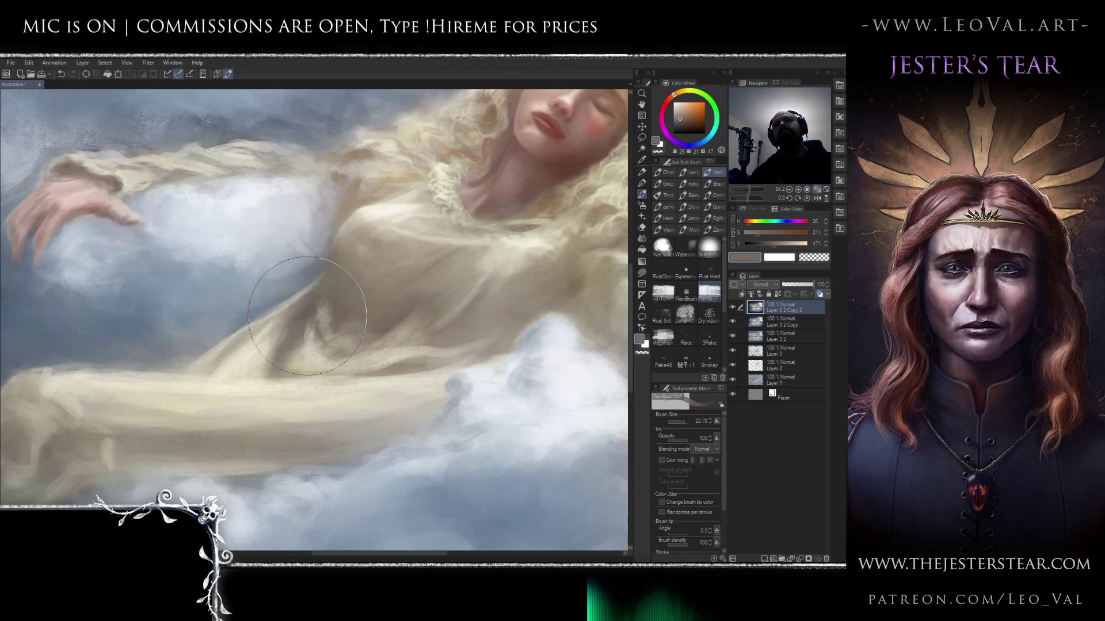
key(ctrl+minus)
key(ctrl+minus)
key(ctrl+minus)
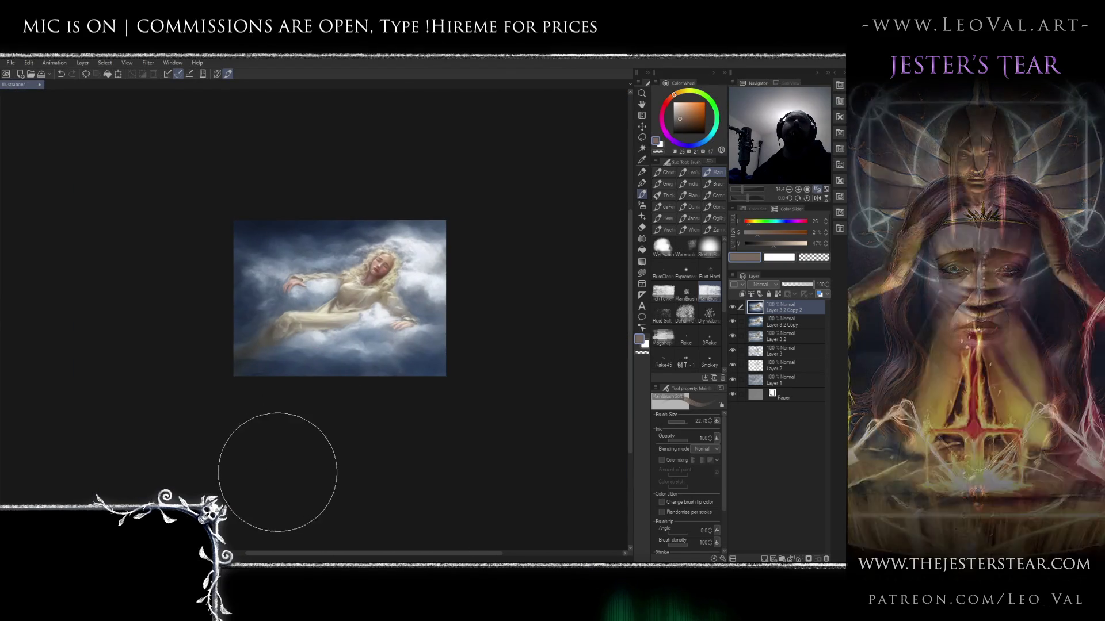
click(334, 305)
drag(371, 260, 391, 264)
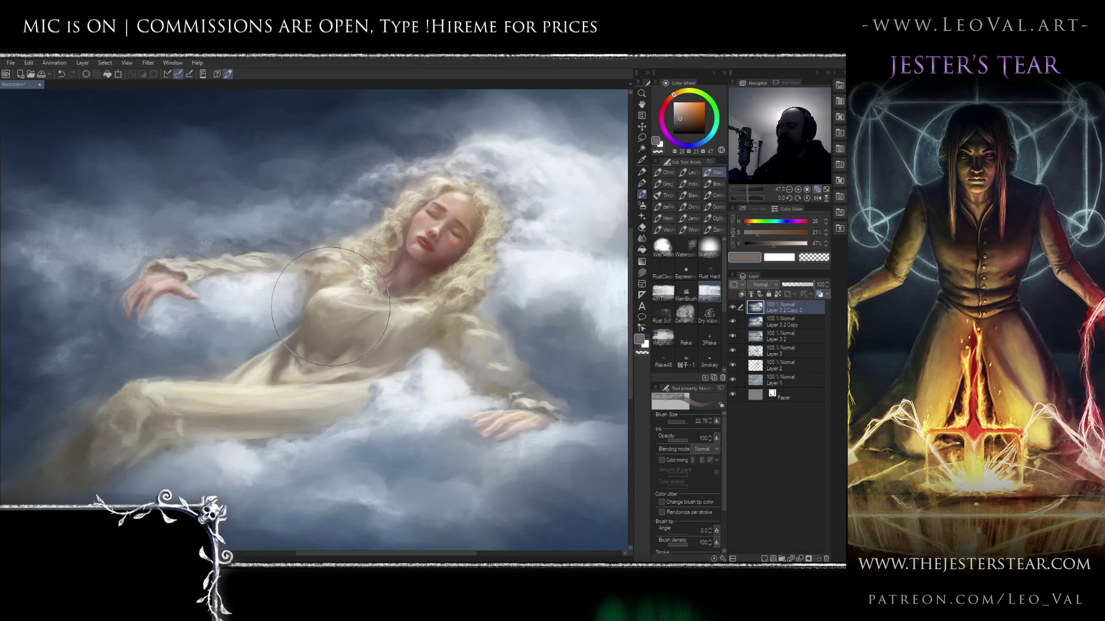
- Push the bodice and neckline contours with the Liquify tool at brush size 12.5
key(j)
key(bracketleft)
key(bracketleft)
key(bracketleft)
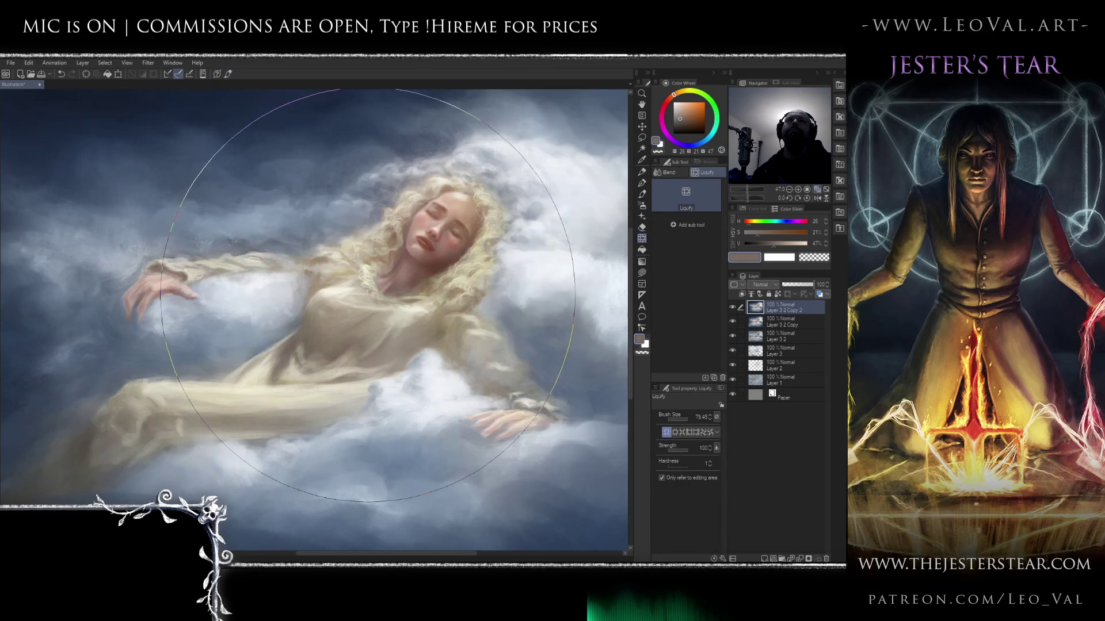
key(bracketleft)
key(bracketleft)
key(bracketleft)
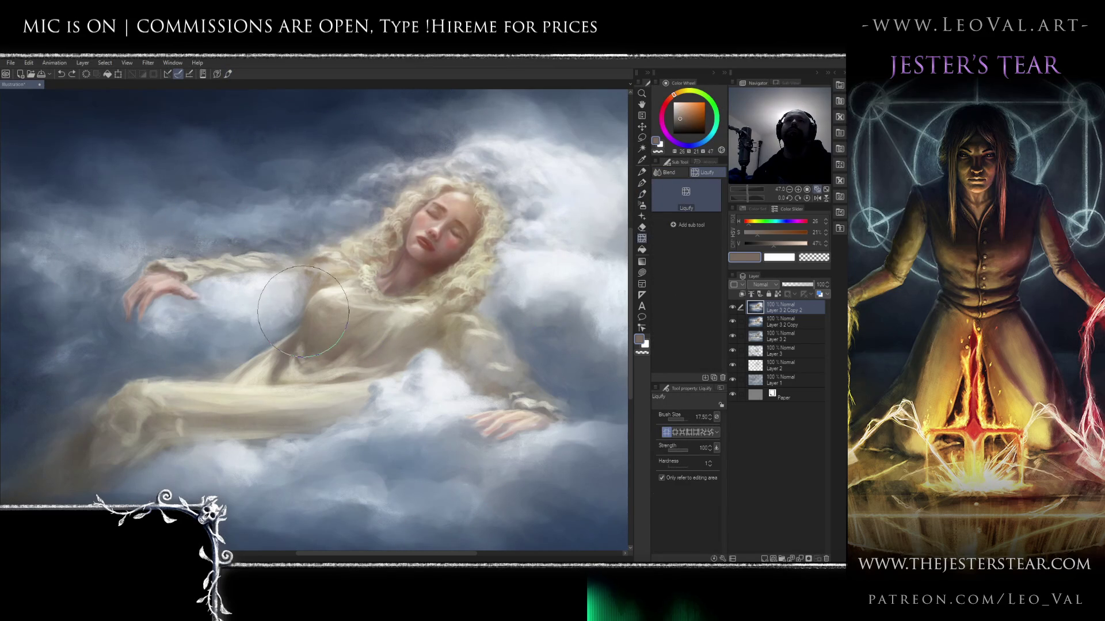
key(bracketleft)
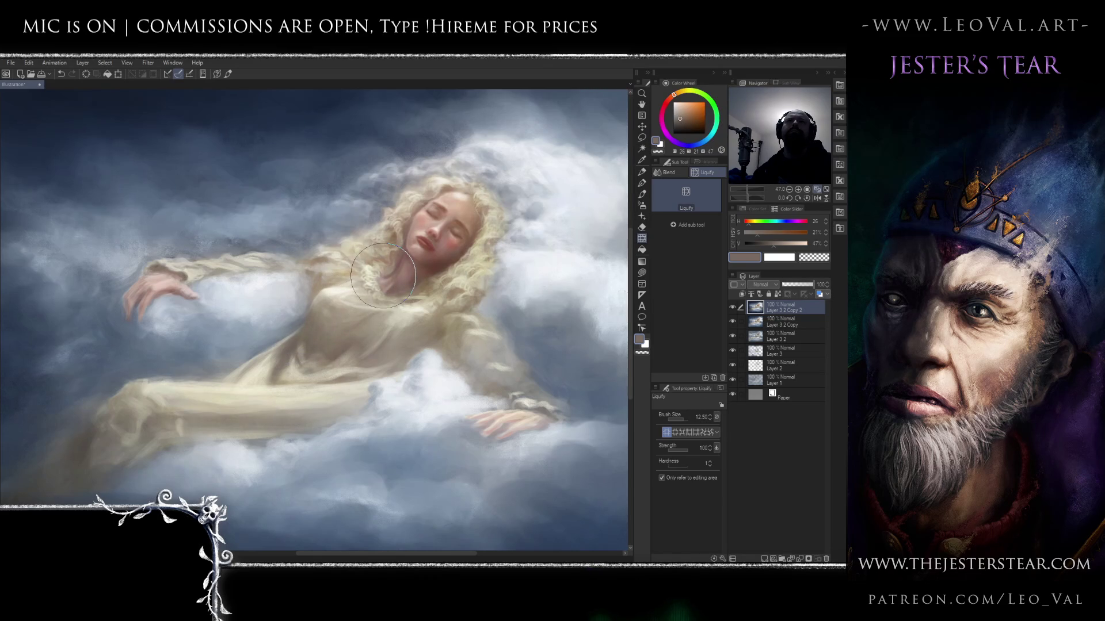
scroll(299, 372, down, 5)
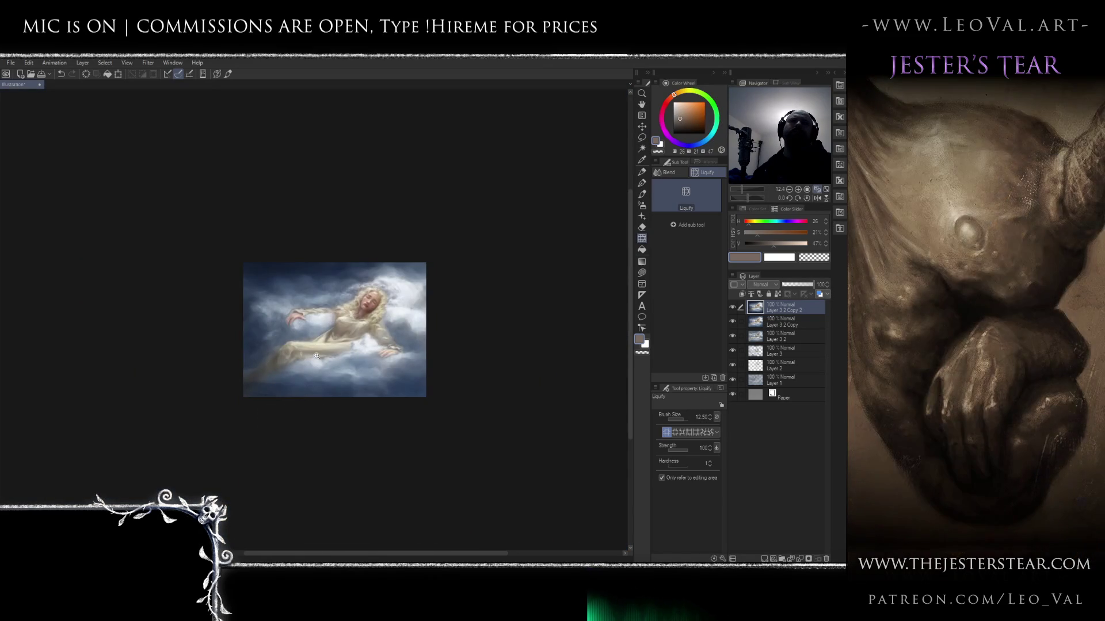
scroll(306, 385, up, 6)
scroll(343, 355, down, 3)
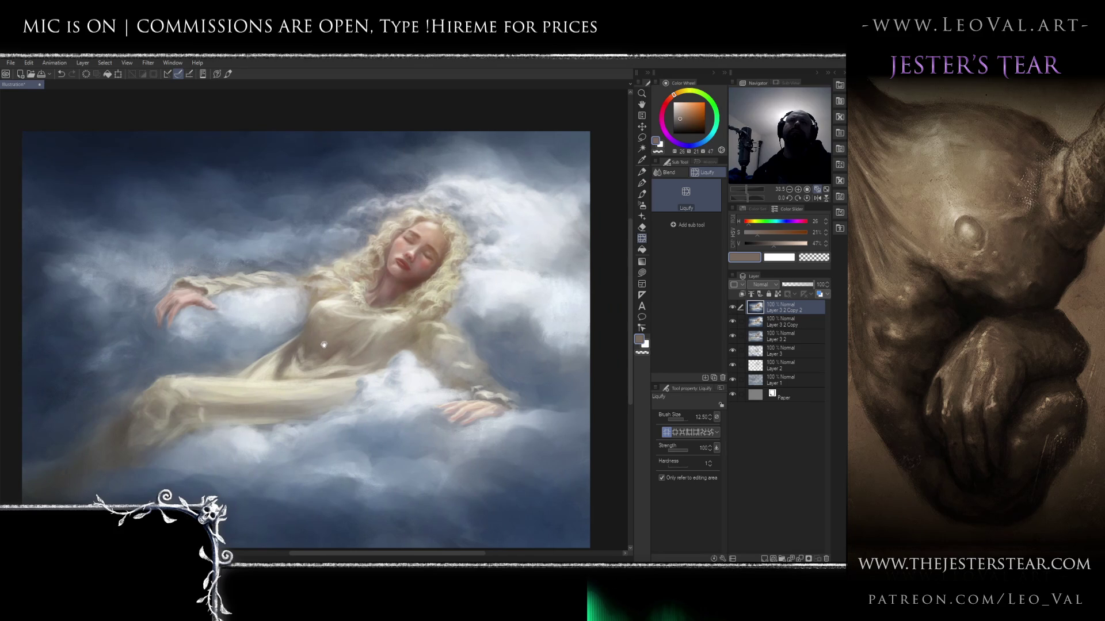
scroll(144, 305, up, 6)
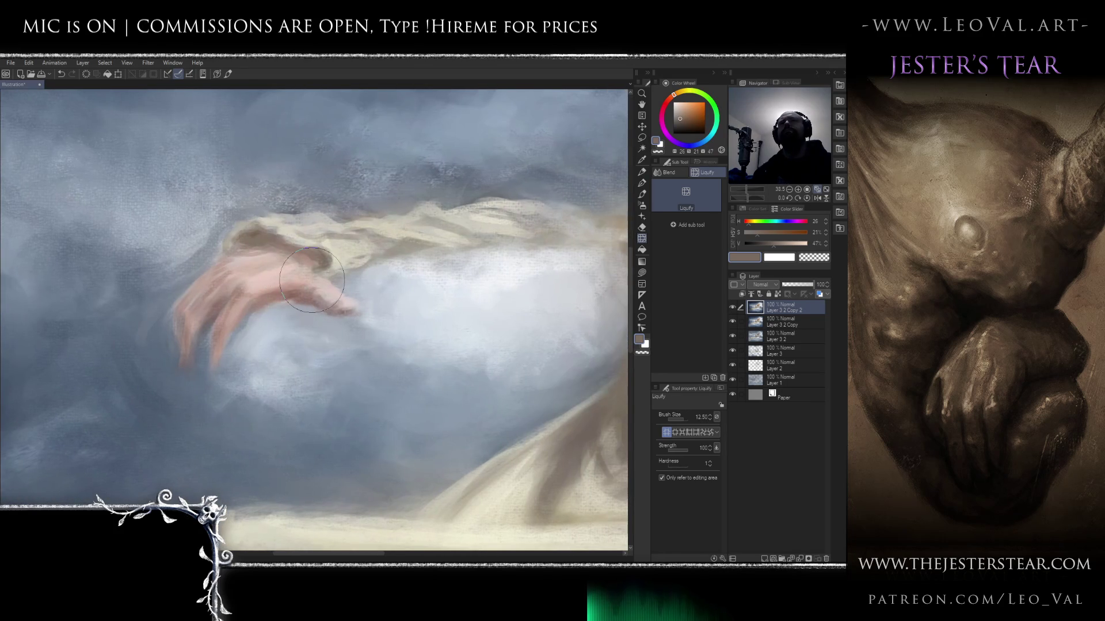
- Paint pale cloud blue around the hand and clean its edges with pink strokes at brush 1.5
key(b)
alt+click(441, 278)
mouse_move(321, 321)
mouse_down()
mouse_move(279, 345)
mouse_move(309, 325)
mouse_move(289, 319)
mouse_move(296, 357)
mouse_move(309, 308)
mouse_move(316, 321)
mouse_move(289, 317)
mouse_move(308, 333)
mouse_move(284, 345)
mouse_move(346, 308)
mouse_move(352, 346)
mouse_move(322, 340)
mouse_up()
alt+click(288, 288)
mouse_move(311, 270)
mouse_down()
mouse_move(259, 323)
mouse_move(285, 302)
mouse_up()
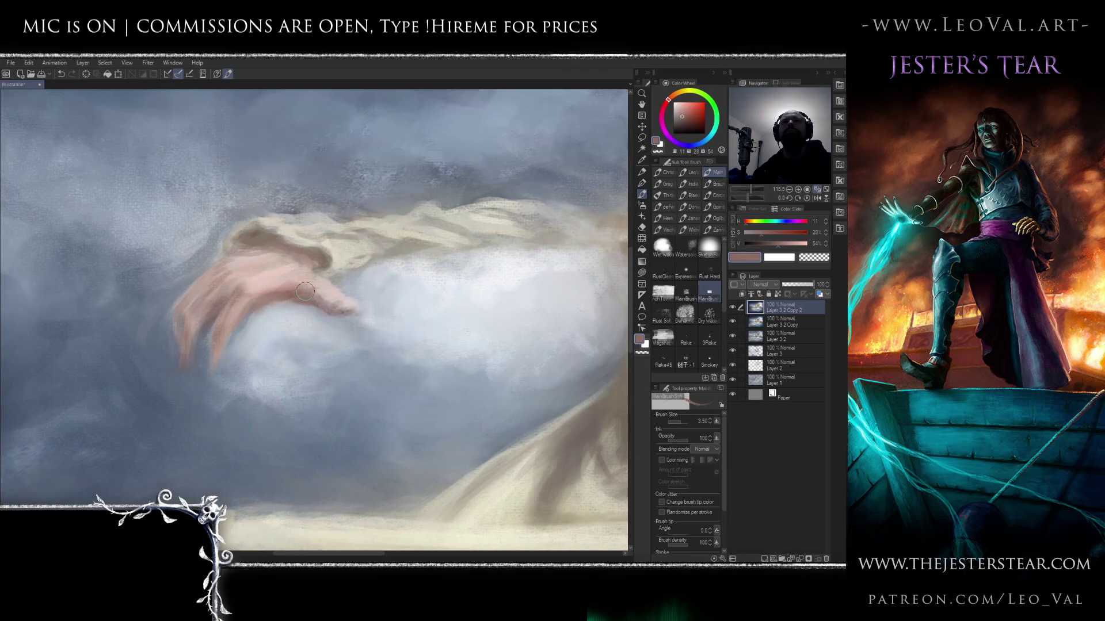
alt+click(331, 283)
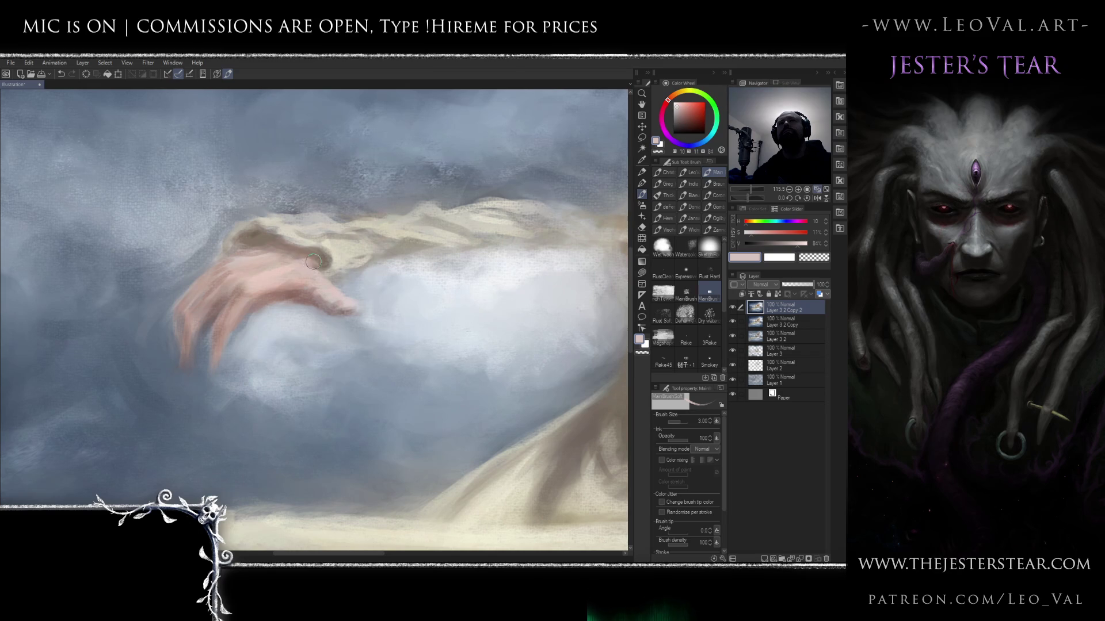
drag(273, 255, 290, 258)
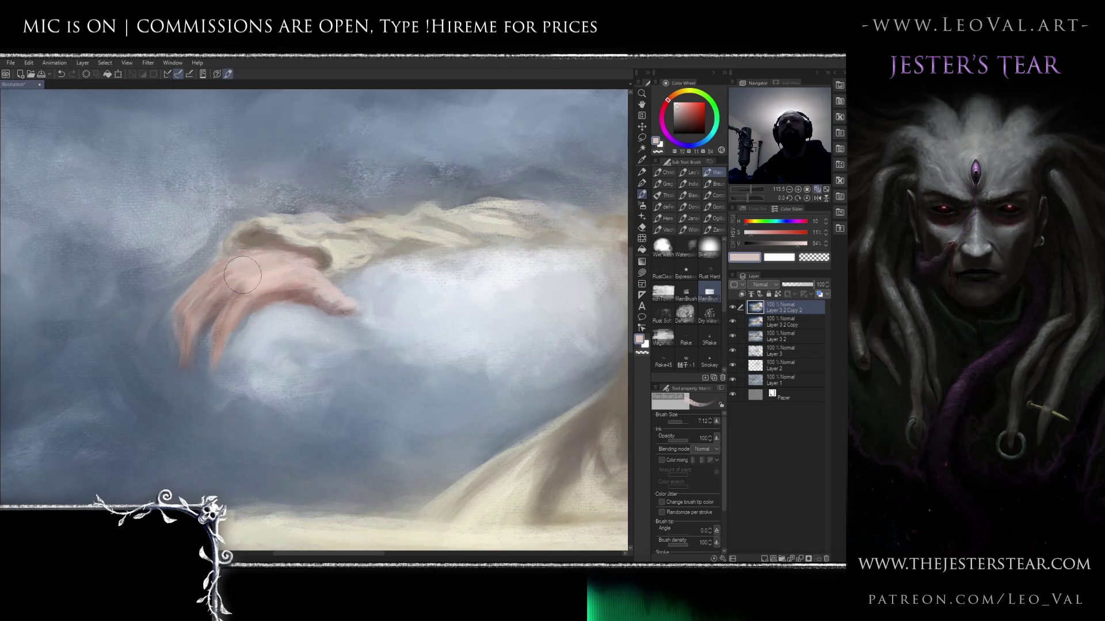
drag(270, 253, 224, 274)
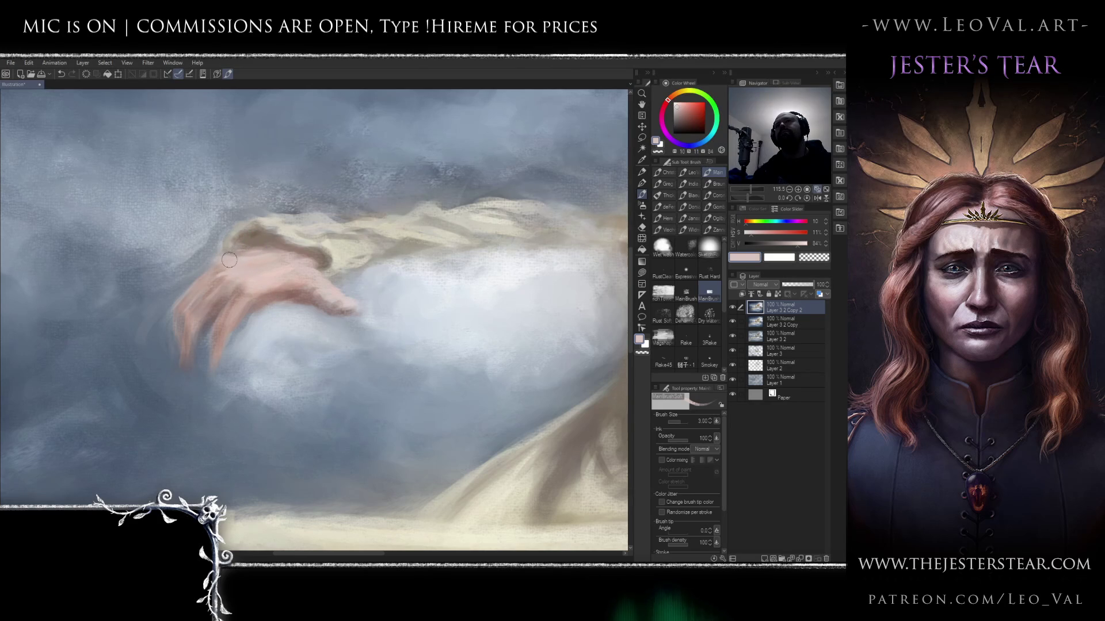
- Redden the fingertips using sampled rose and shadow tones plus a deeper red
alt+click(212, 305)
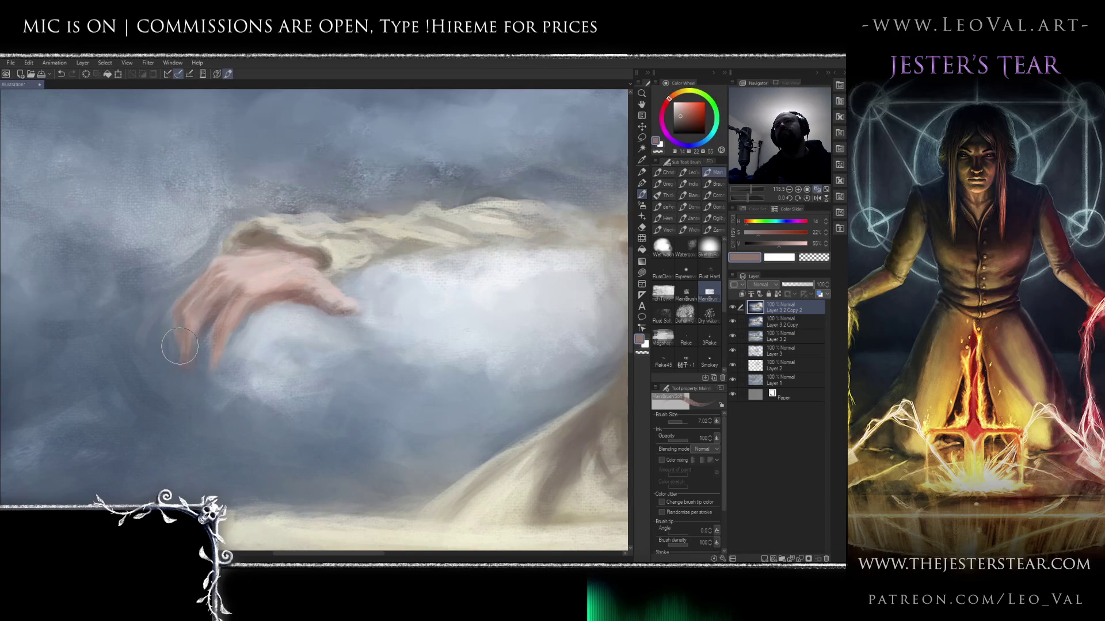
alt+click(218, 318)
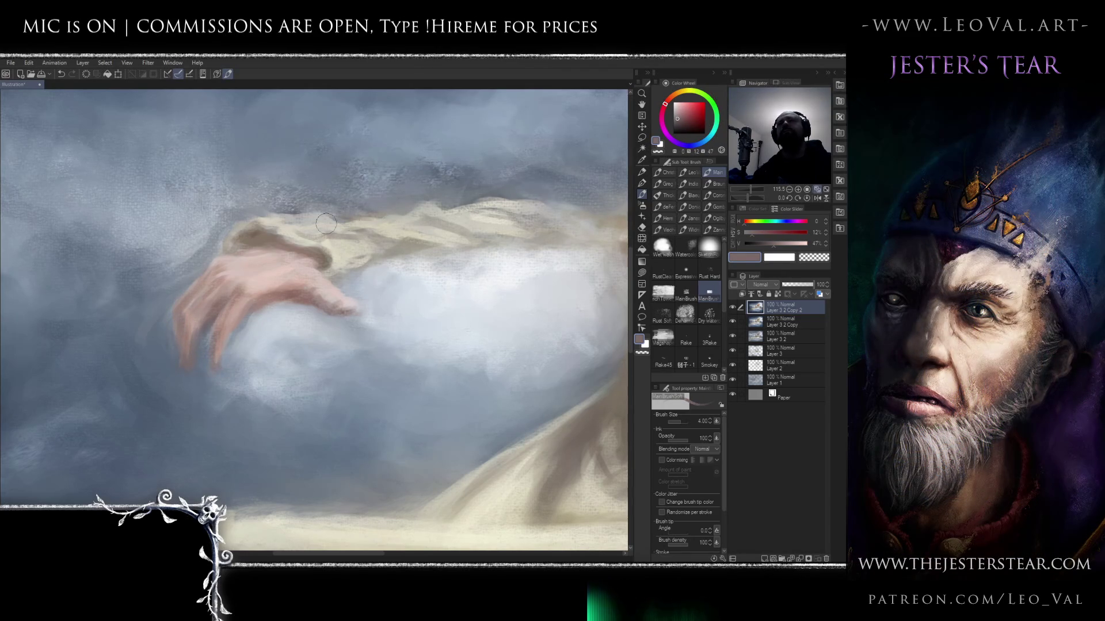
alt+click(211, 343)
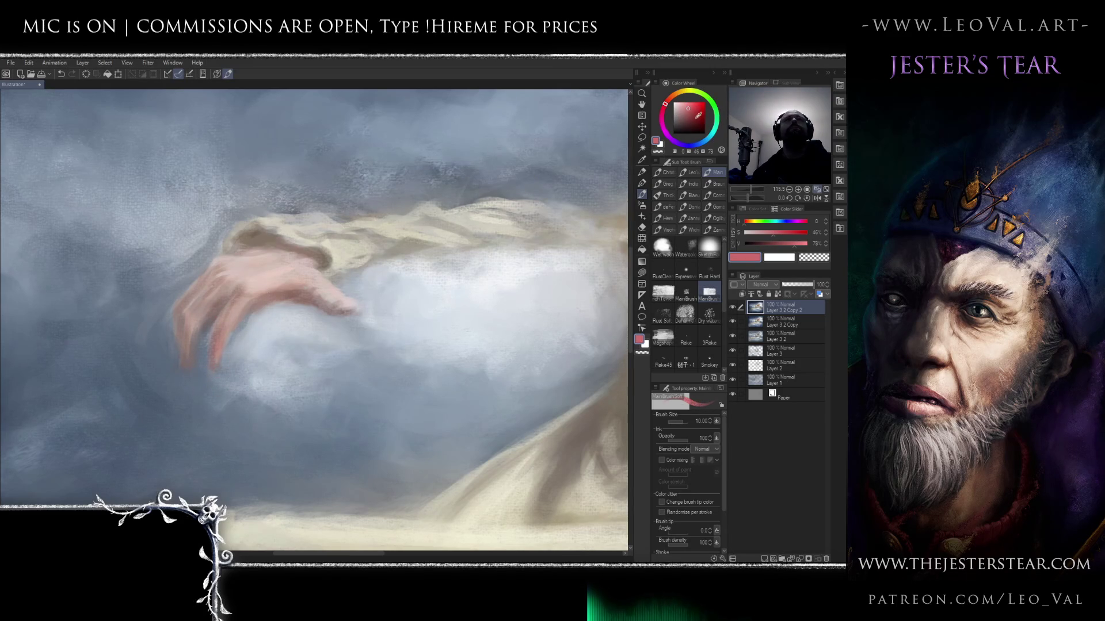
key(bracketleft)
alt+click(238, 329)
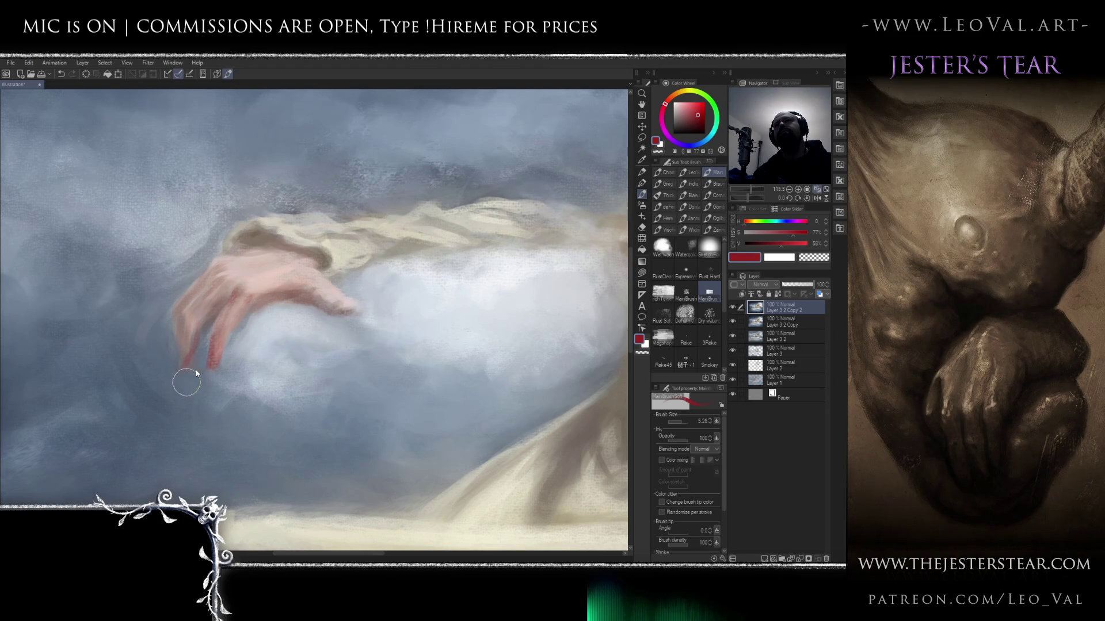
scroll(192, 335, down, 5)
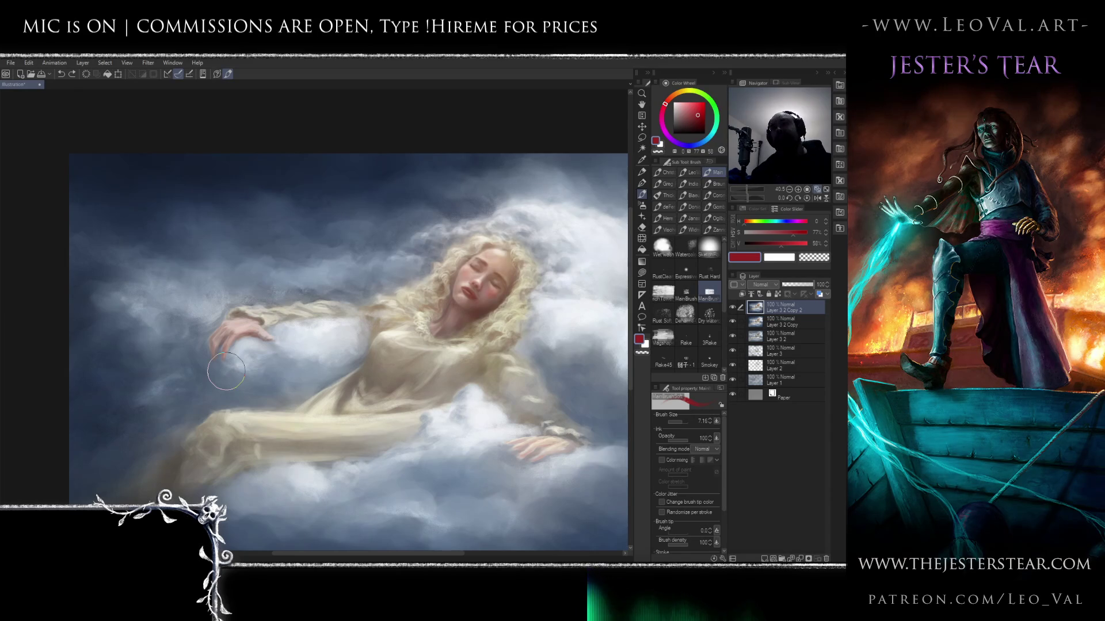
scroll(272, 301, up, 5)
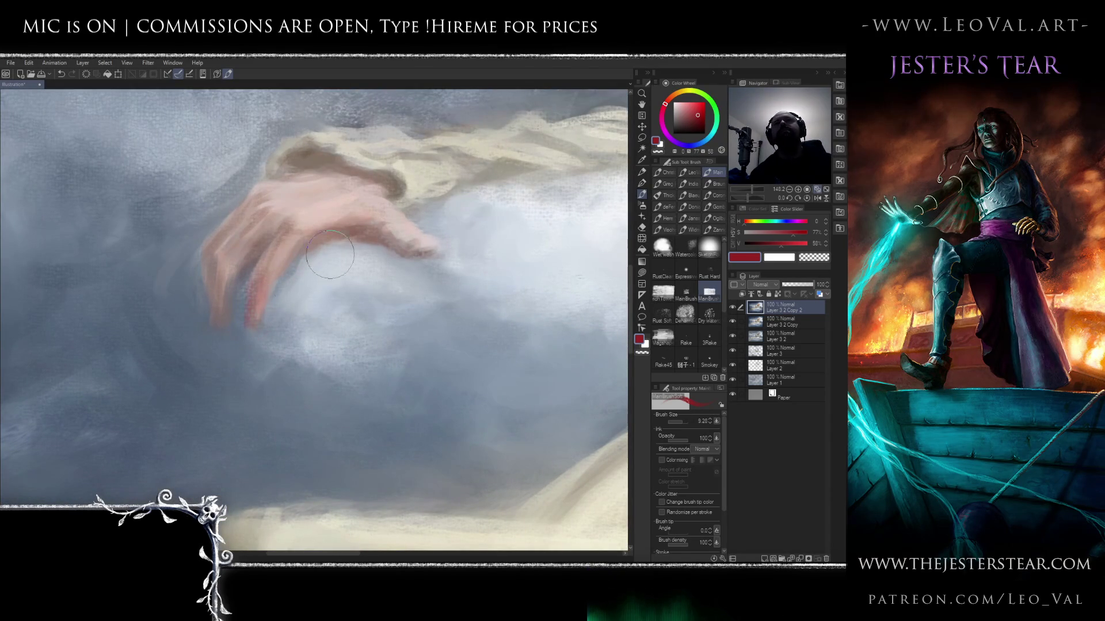
click(688, 124)
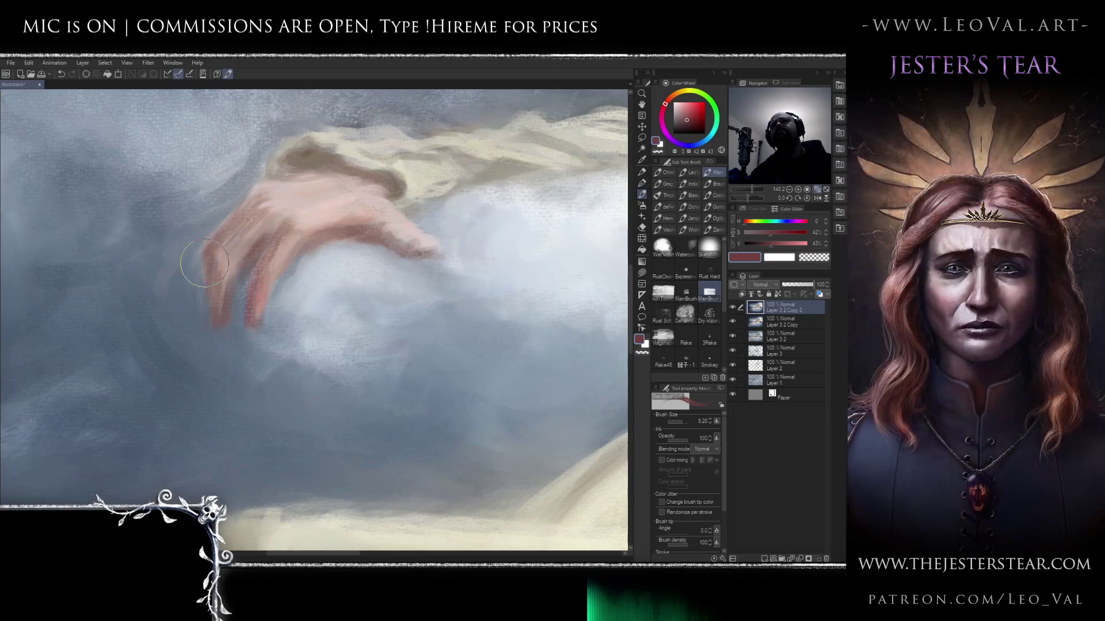
scroll(204, 258, down, 5)
scroll(230, 294, up, 5)
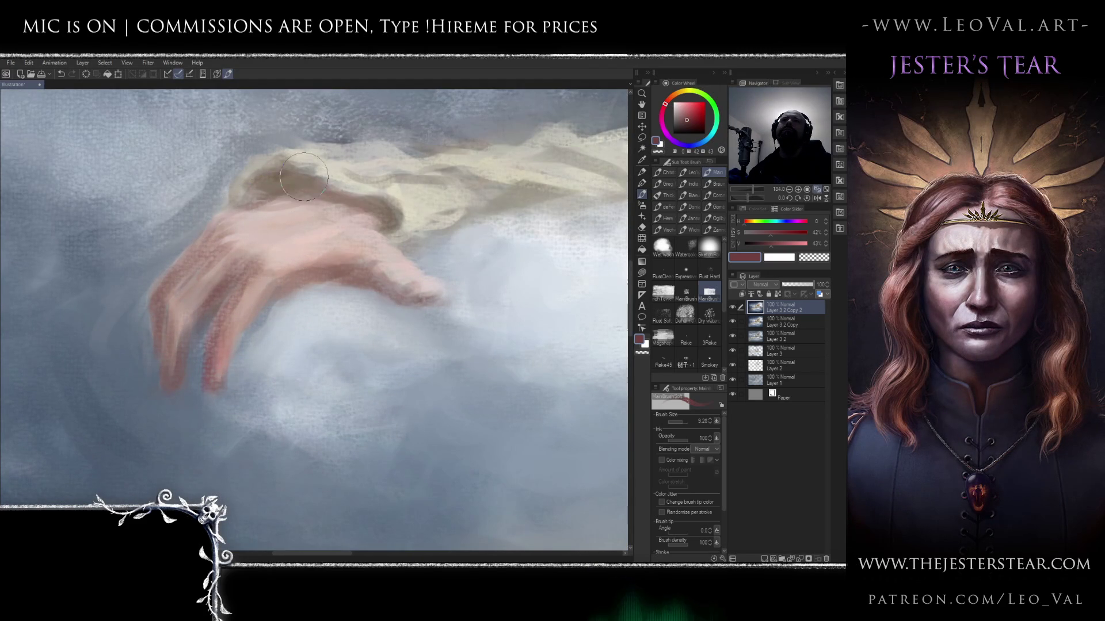
- Soften the fingers with light, mid and muted pinks sampled from the hand
alt+click(236, 213)
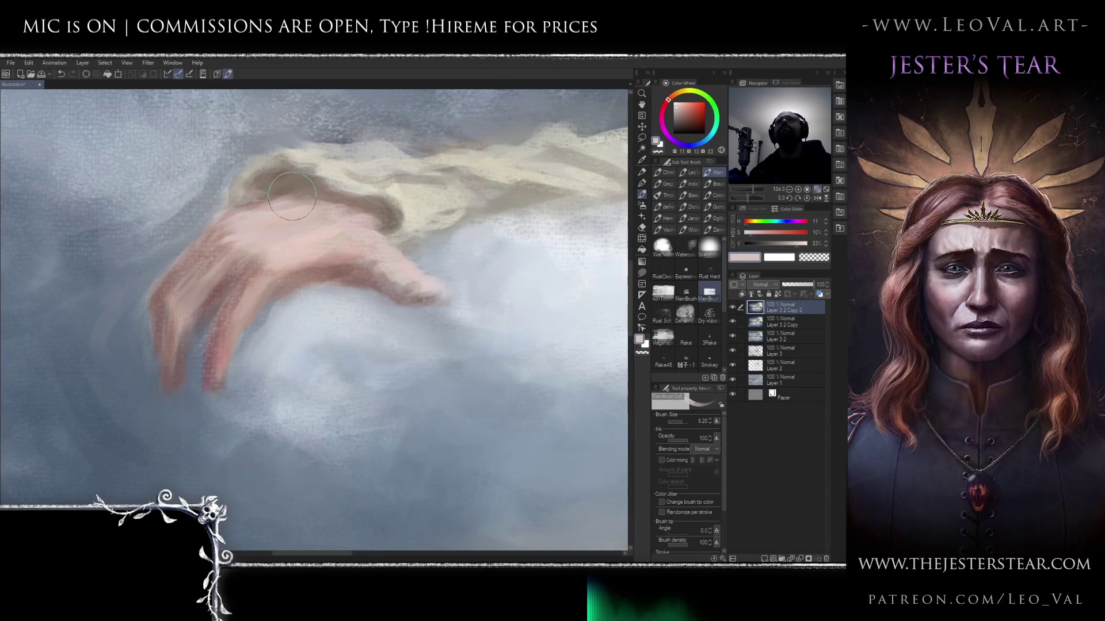
alt+click(247, 259)
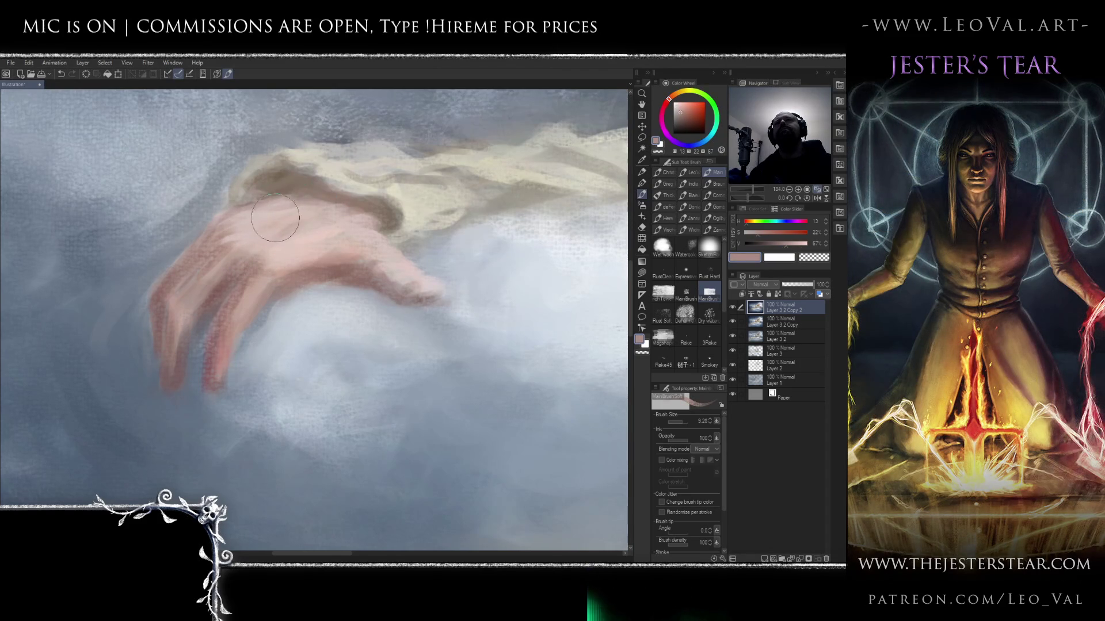
scroll(239, 219, down, 10)
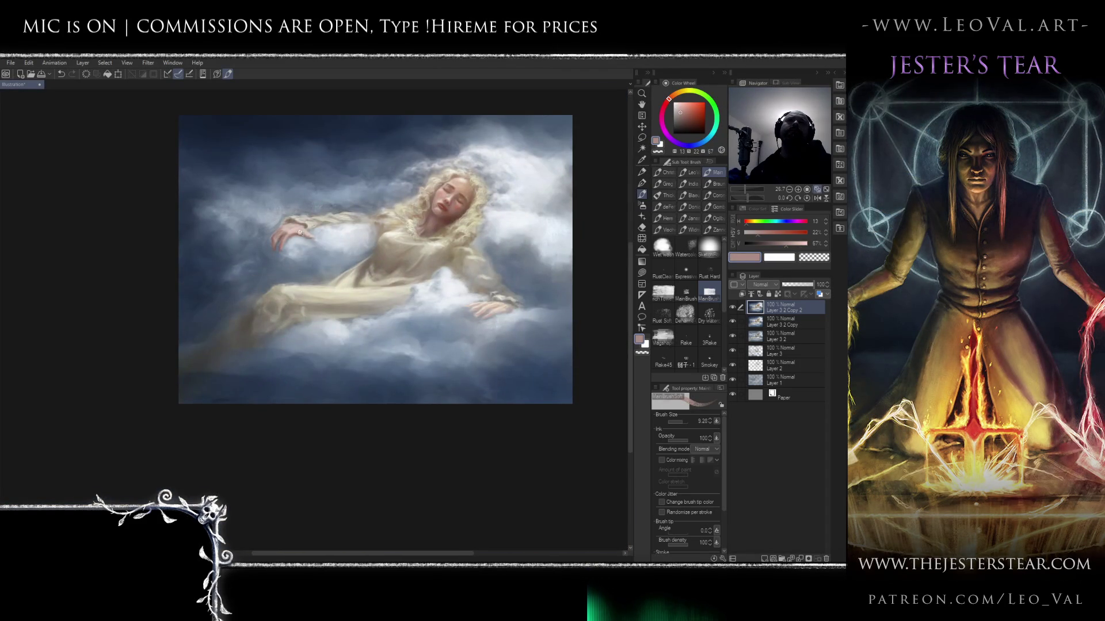
scroll(285, 231, up, 10)
alt+click(353, 269)
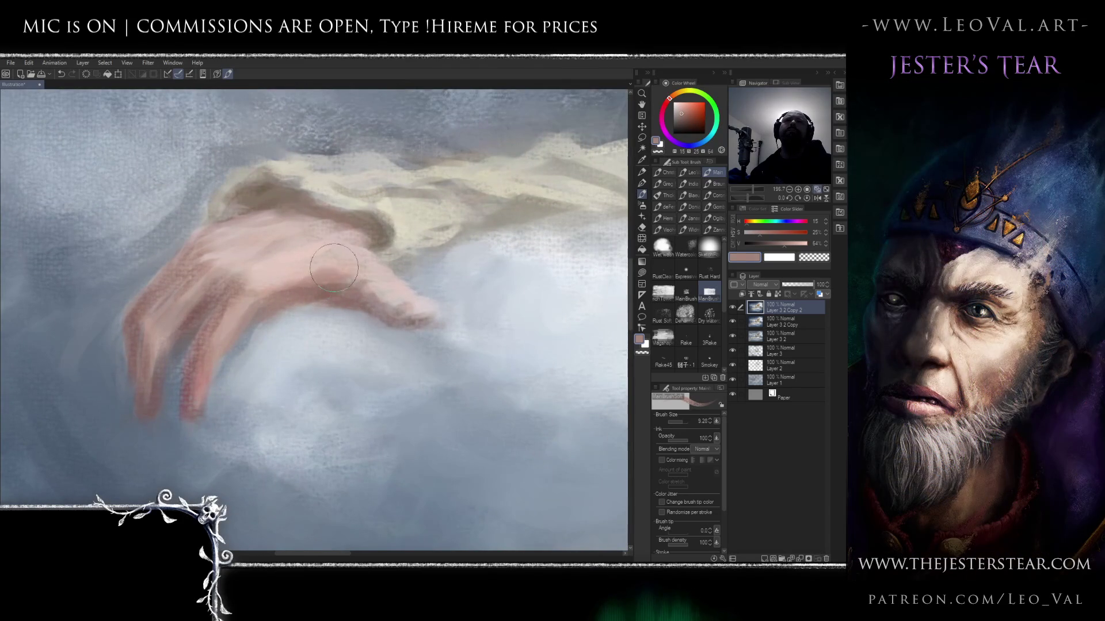
alt+click(306, 257)
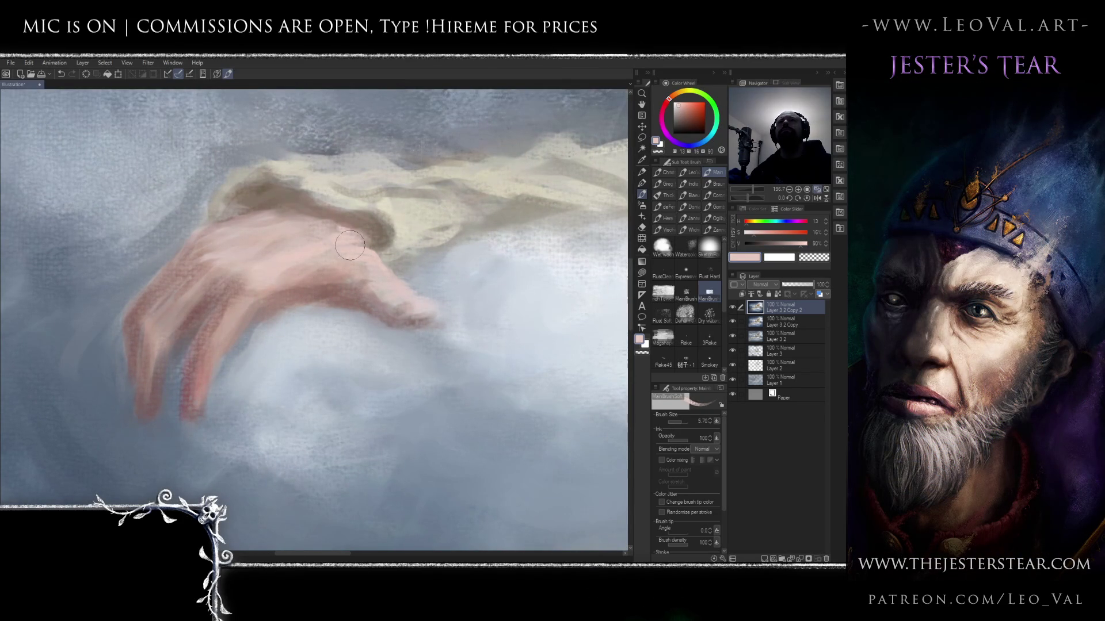
scroll(277, 253, down, 10)
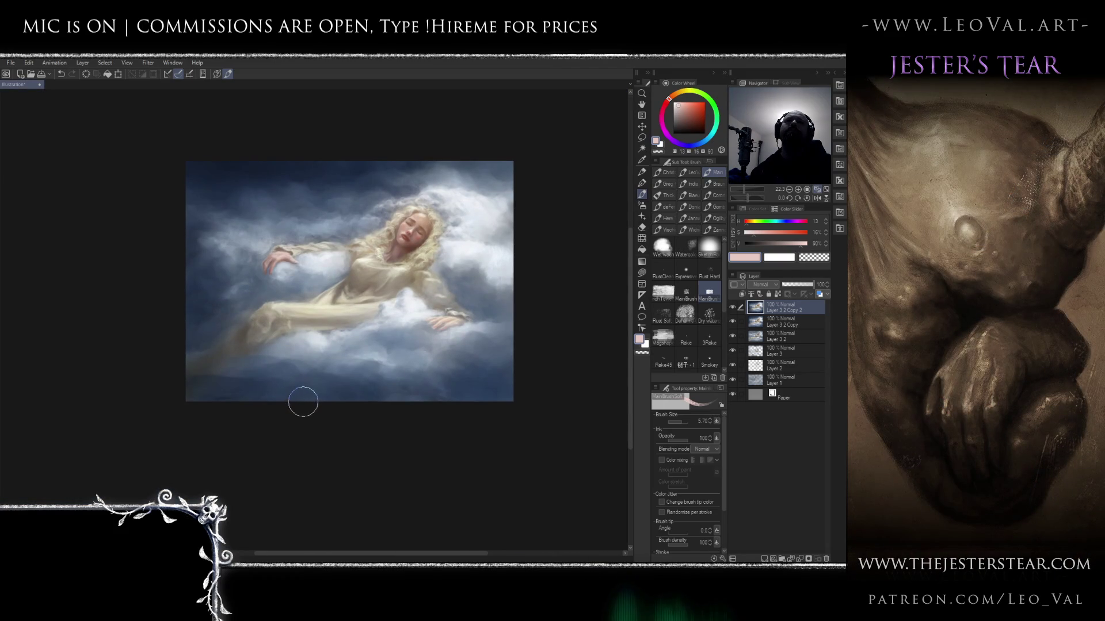
scroll(269, 258, up, 9)
alt+click(291, 257)
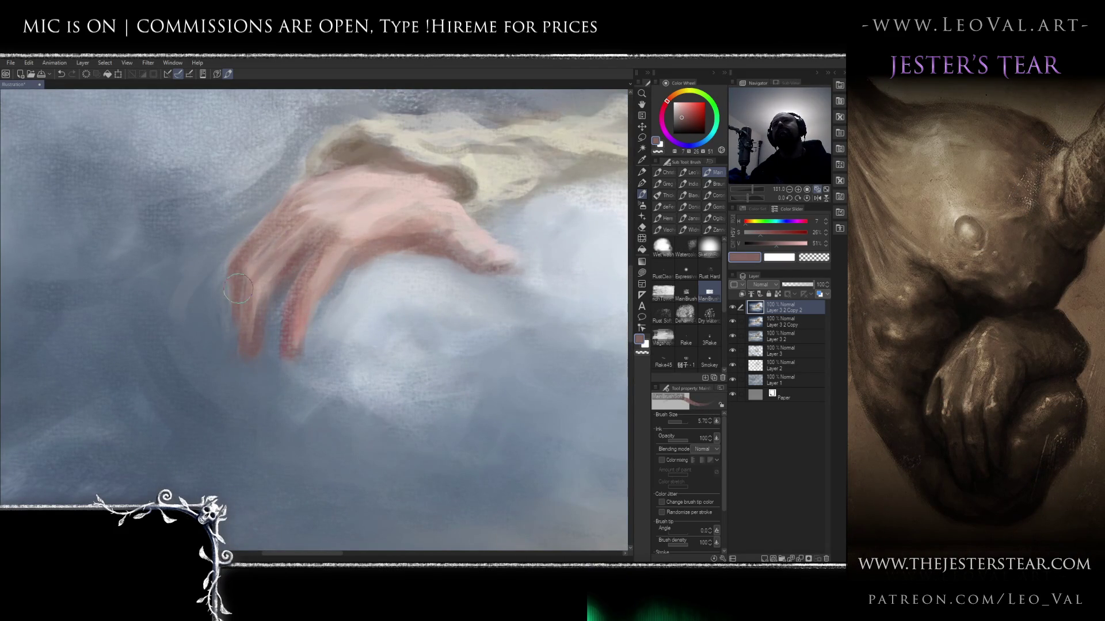
alt+click(262, 282)
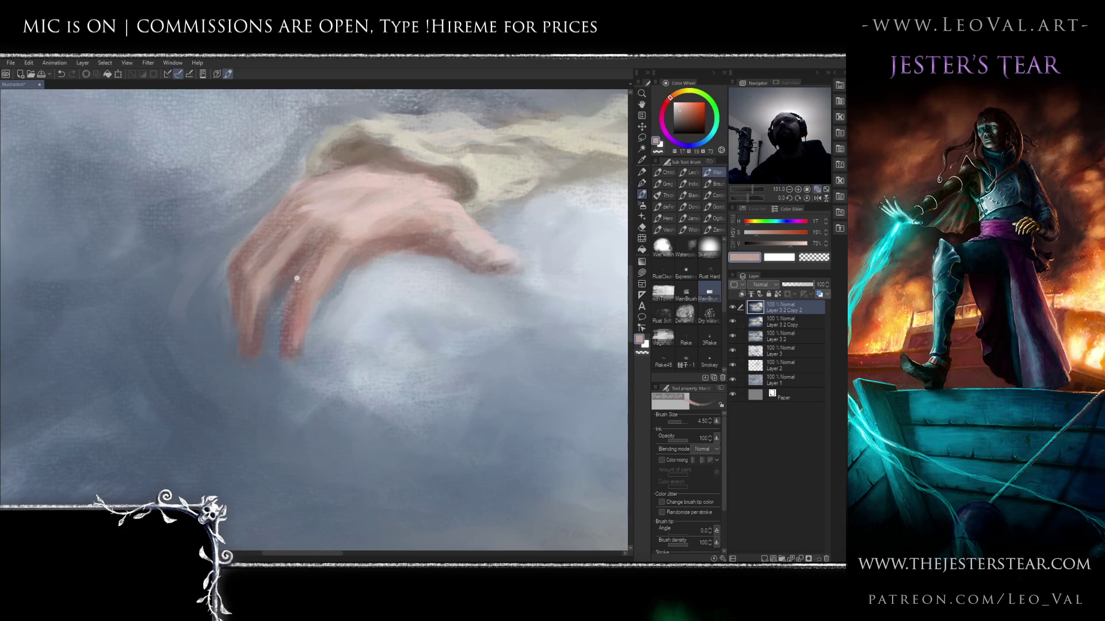
scroll(297, 266, down, 7)
scroll(320, 244, up, 6)
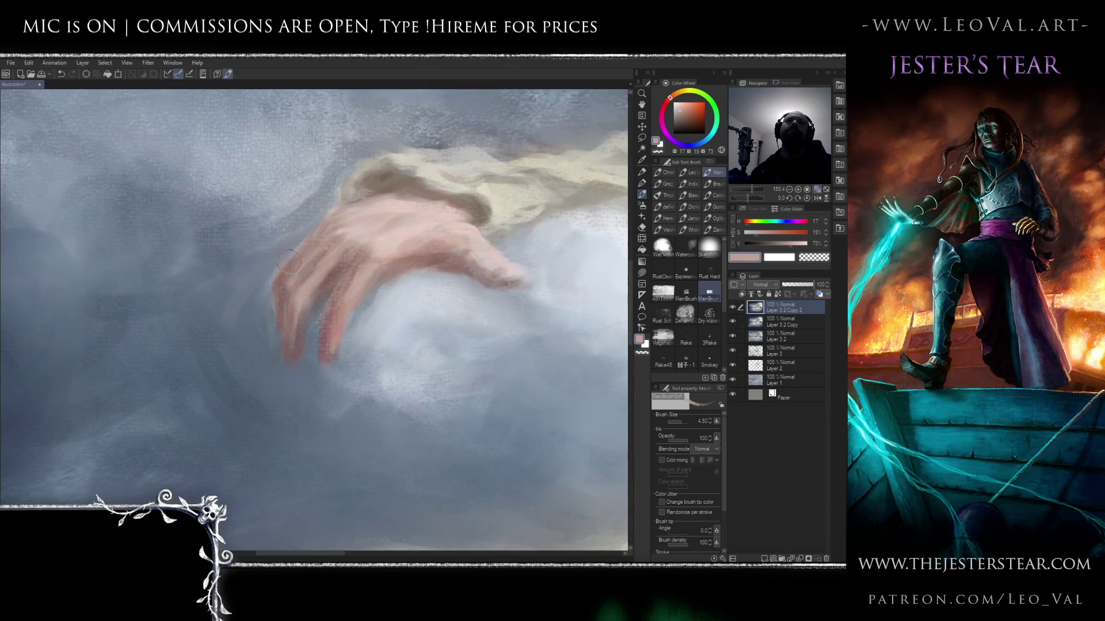
scroll(289, 261, down, 8)
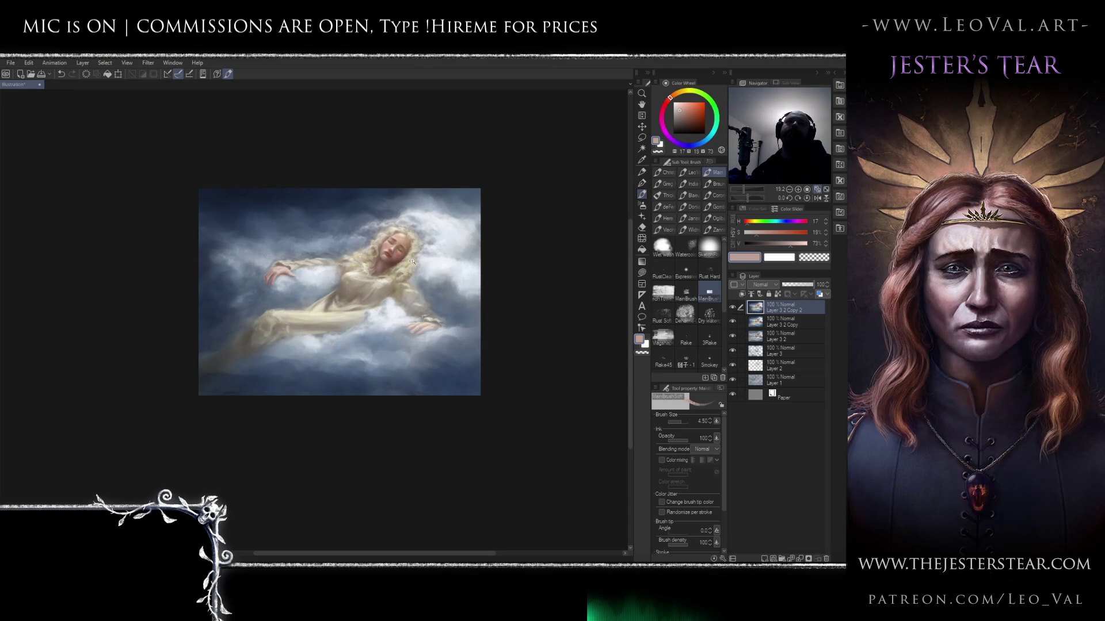
- Add a new layer and set up a pale yellow Expressive Sketch brush at size 10
scroll(411, 262, up, 3)
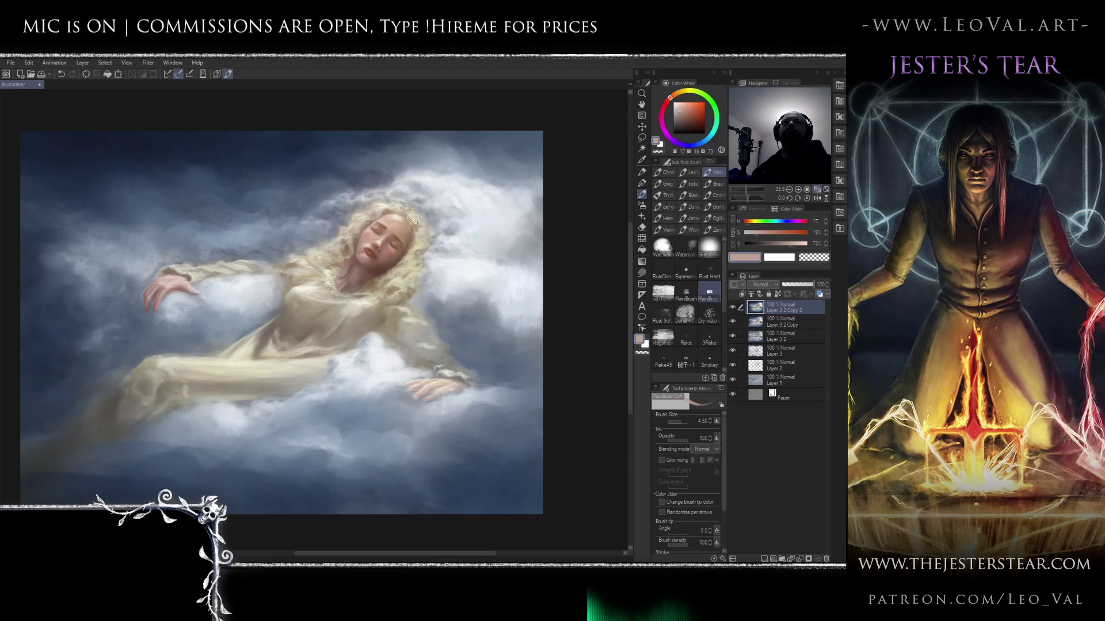
scroll(391, 253, down, 3)
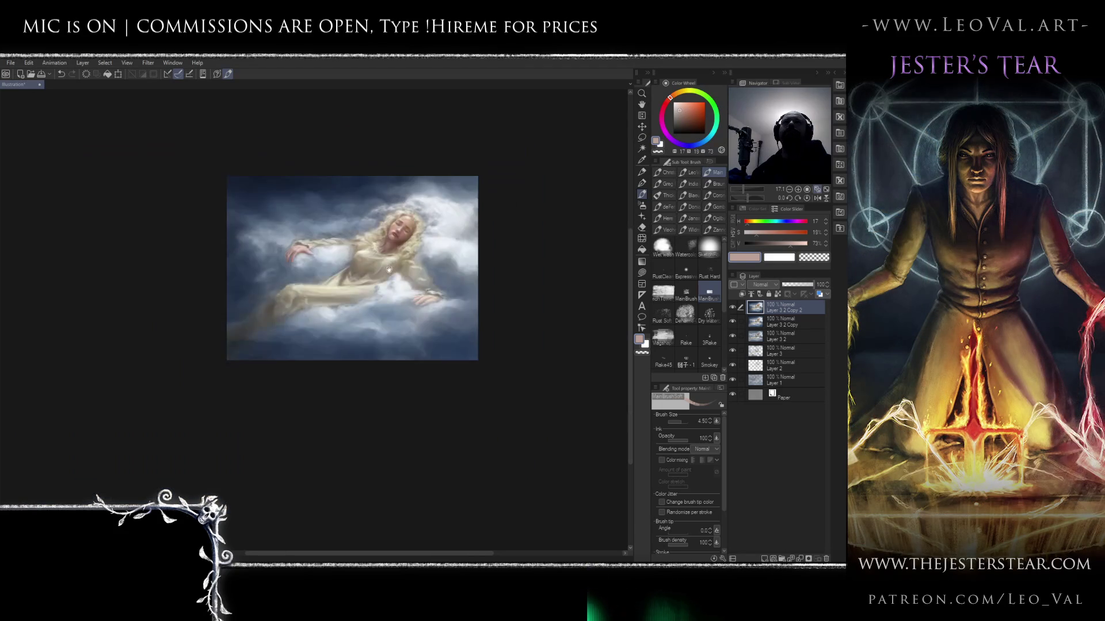
drag(400, 278, 376, 288)
key(ctrl+shift+n)
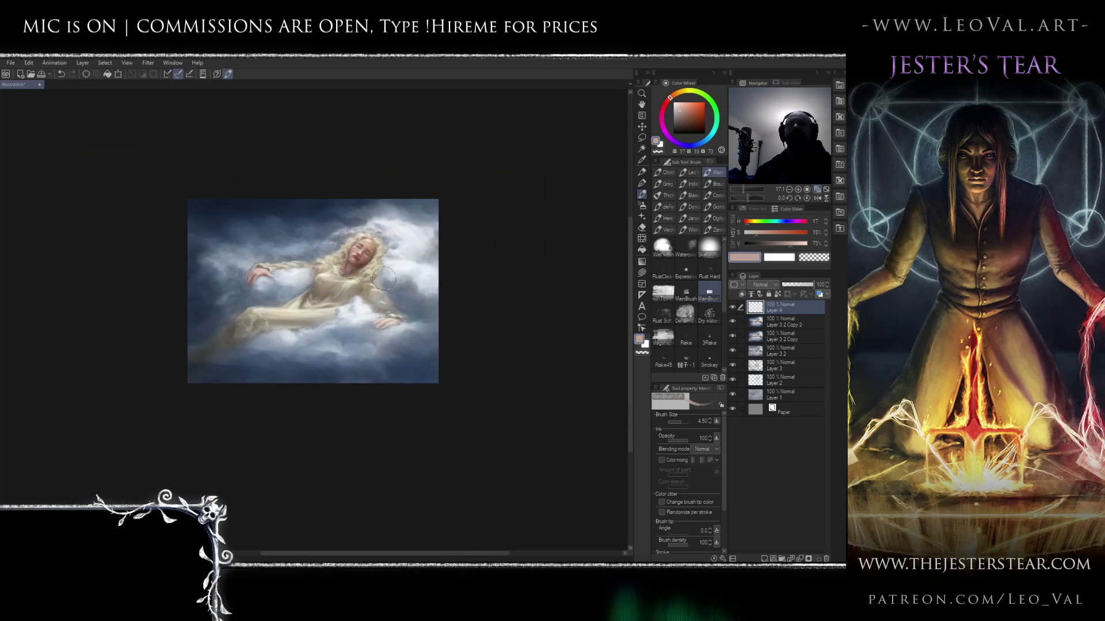
alt+click(373, 268)
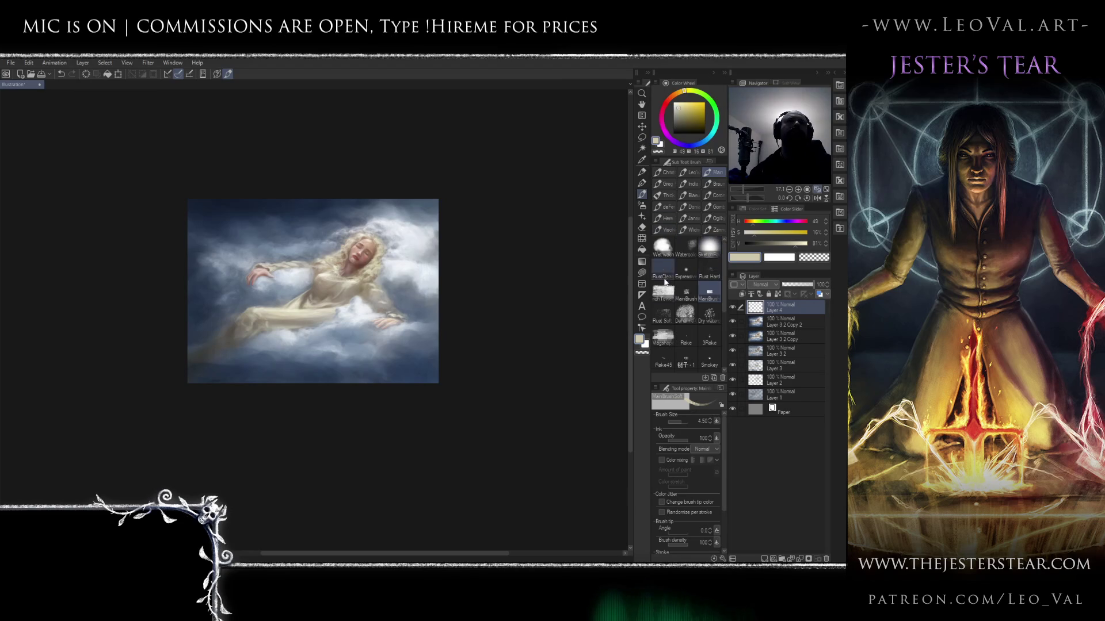
click(688, 268)
drag(431, 232, 494, 232)
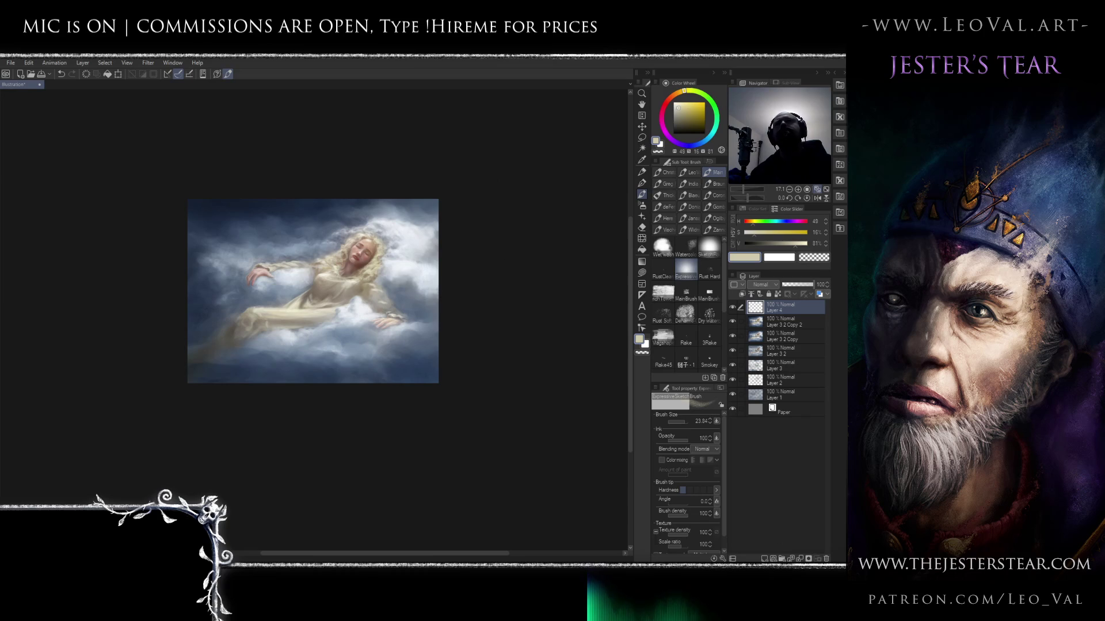
key(bracketleft)
key(bracketleft)
key(bracketleft)
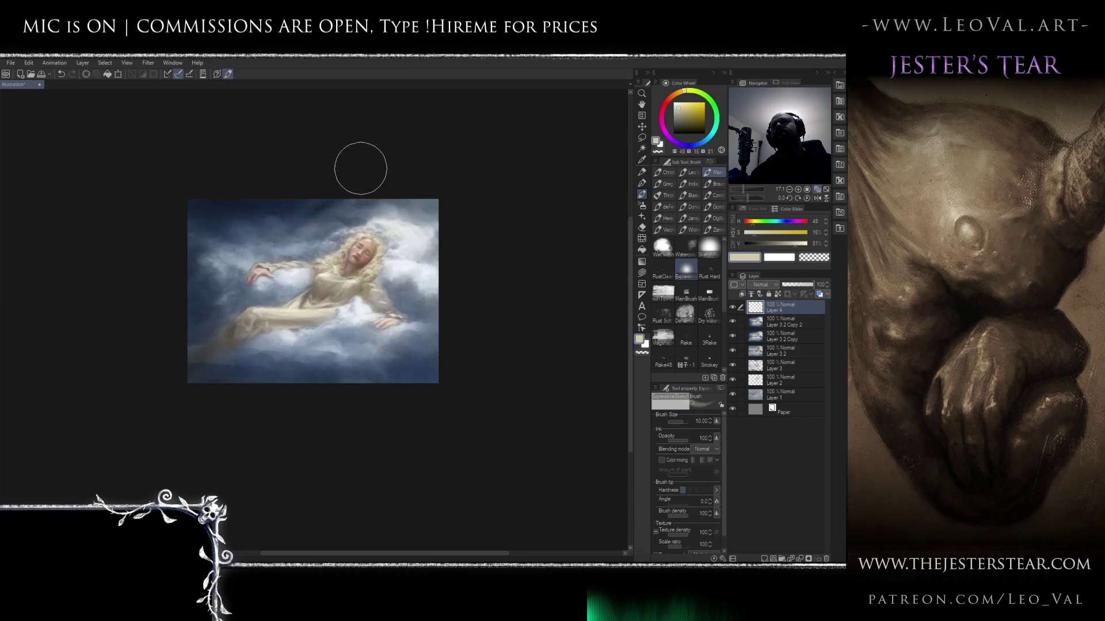
- Set the Kneaded eraser to size 9 and the brush to size 8
key(e)
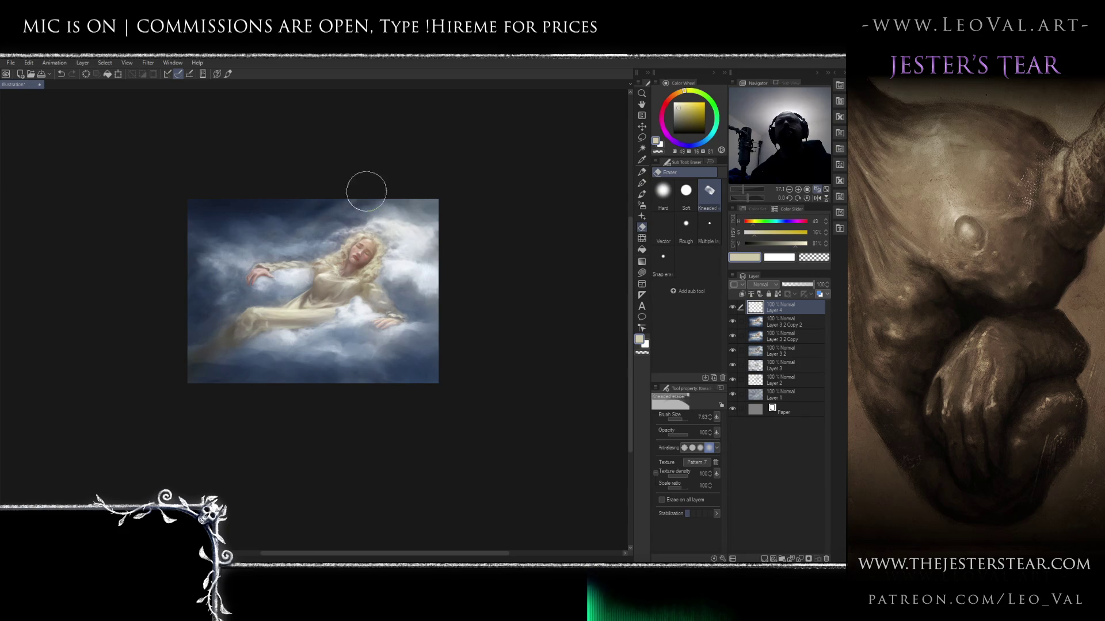
key(b)
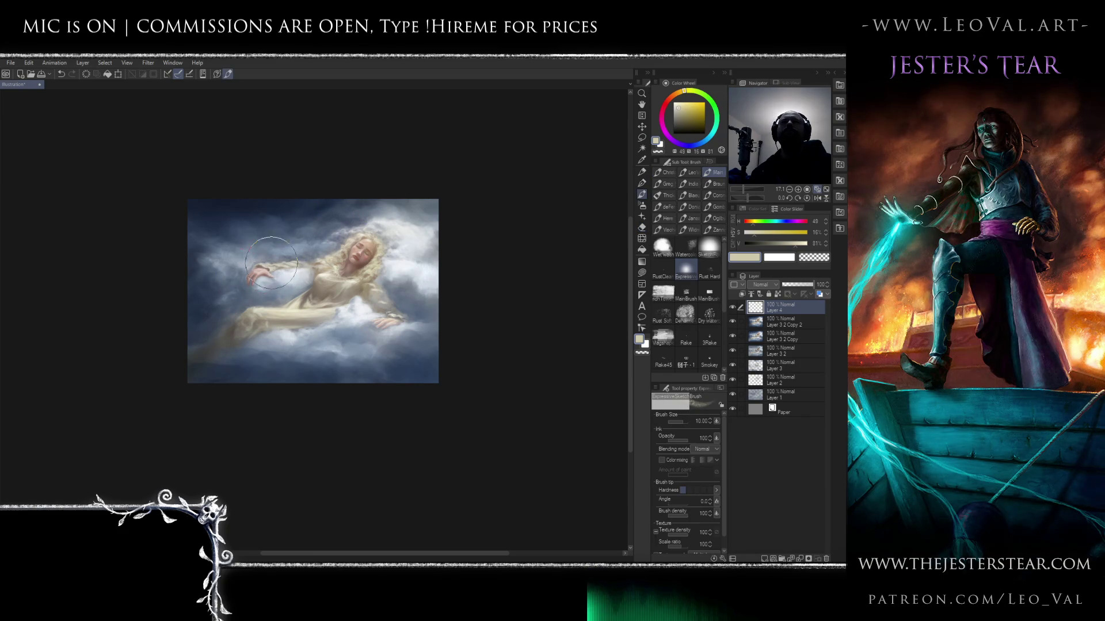
key(e)
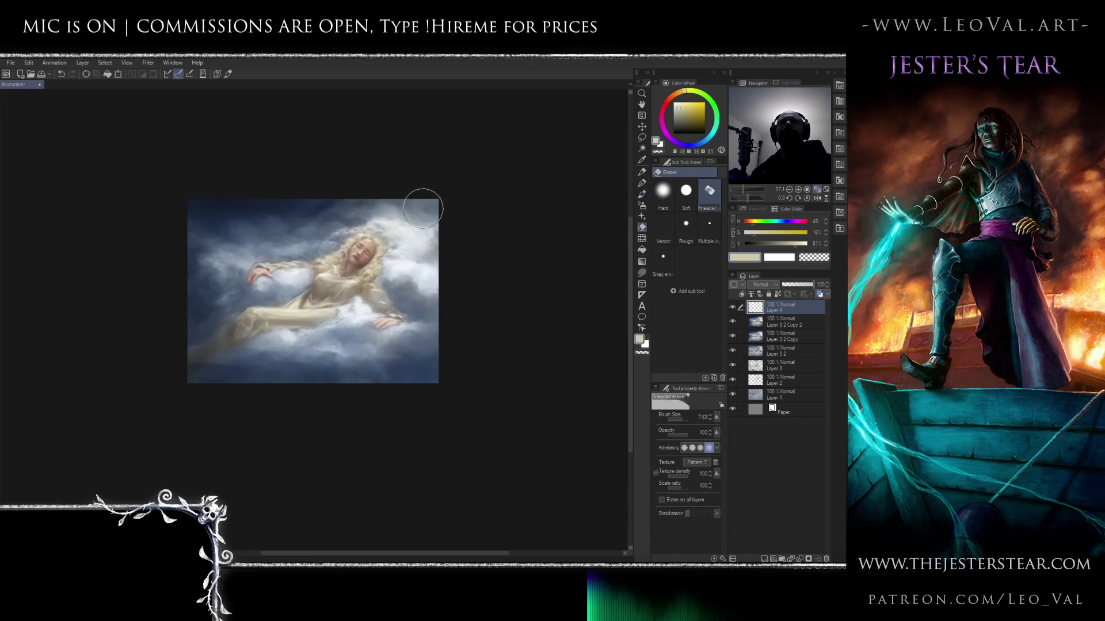
mouse_move(329, 253)
mouse_down()
mouse_move(370, 184)
mouse_move(461, 153)
mouse_move(471, 212)
mouse_move(428, 214)
mouse_up()
key(b)
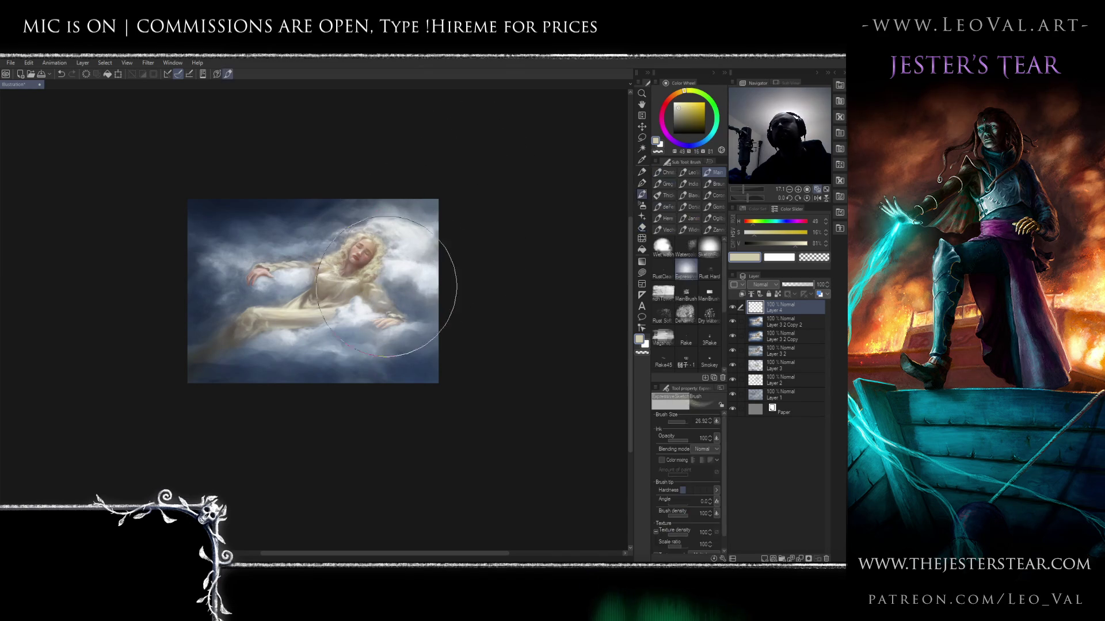
drag(424, 262, 449, 246)
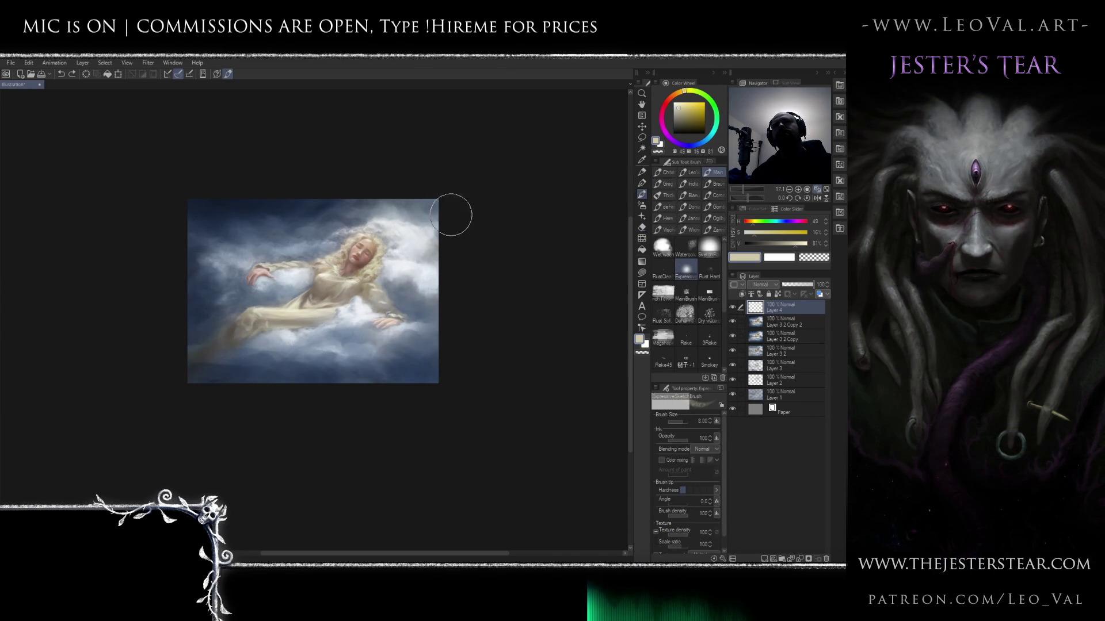
- Paint a faint diagonal light ray in warm cream at size 7, then erase with an 18 eraser
click(680, 105)
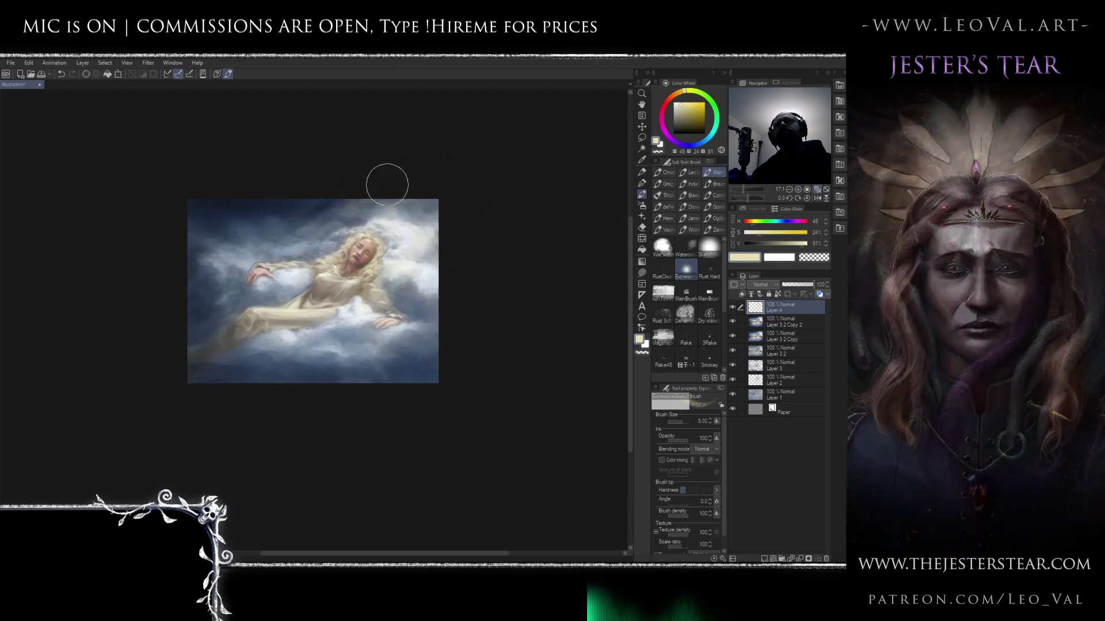
key(bracketleft)
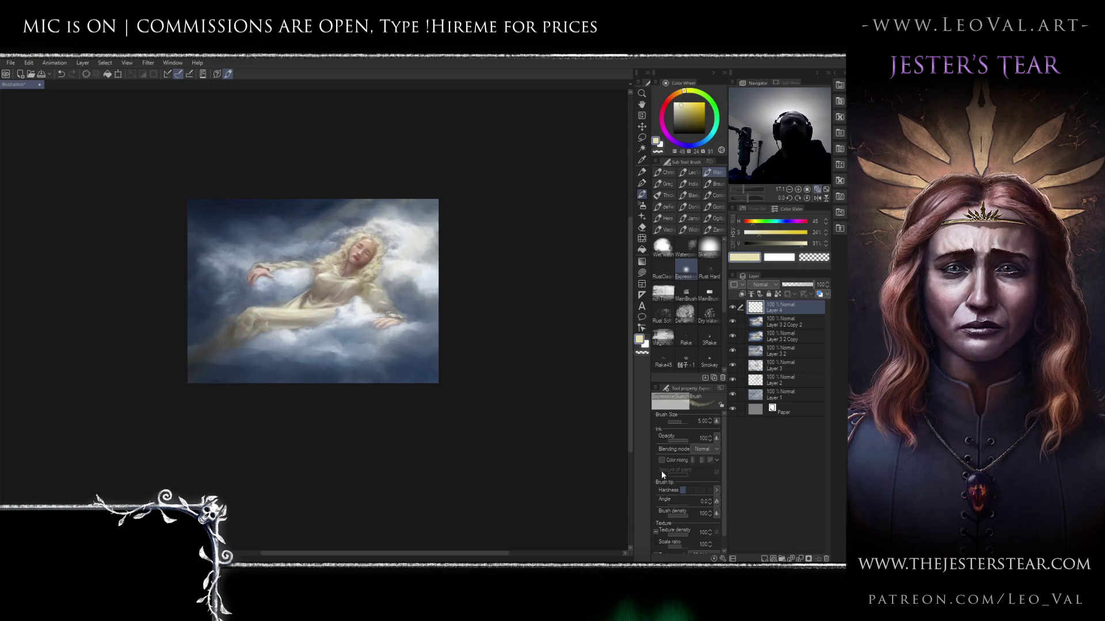
drag(371, 227, 329, 201)
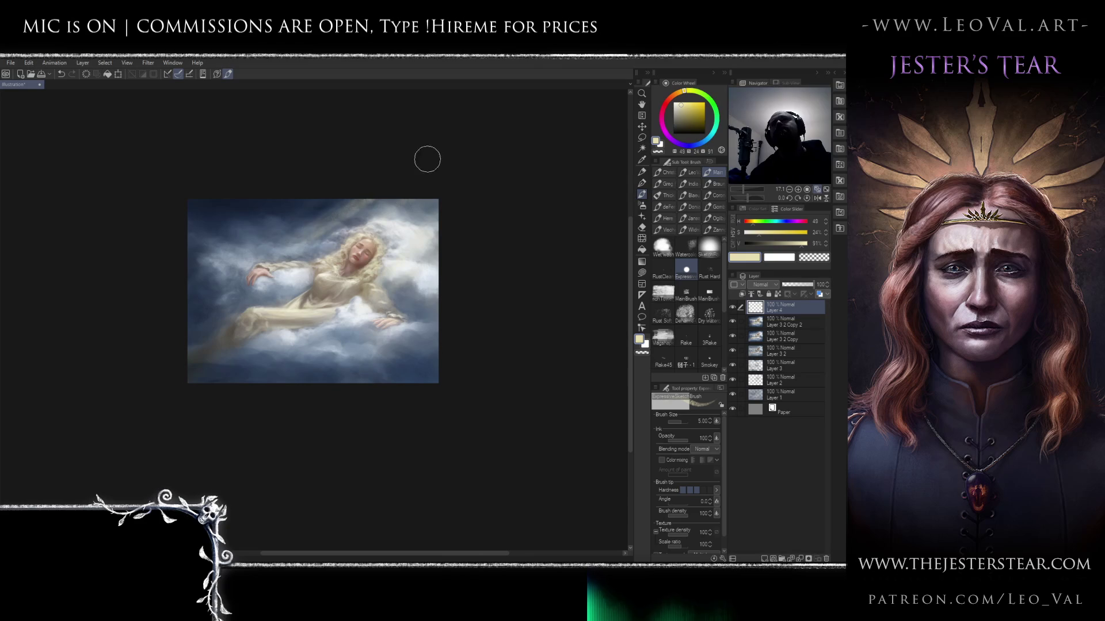
key(bracketright)
key(bracketright)
key(bracketright)
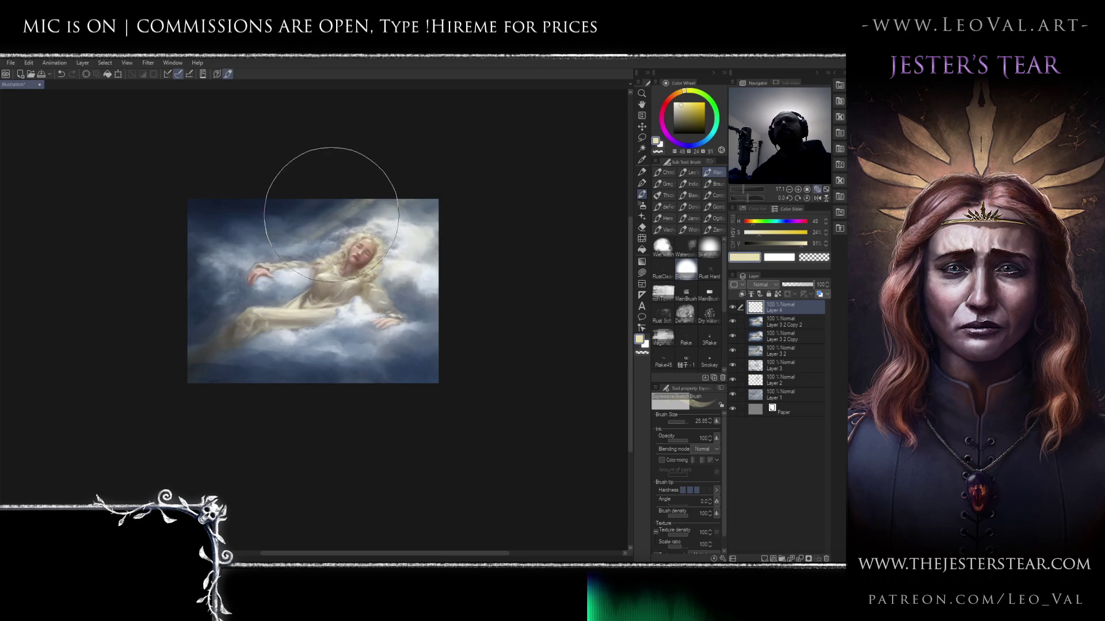
key(bracketleft)
key(bracketleft)
key(bracketleft)
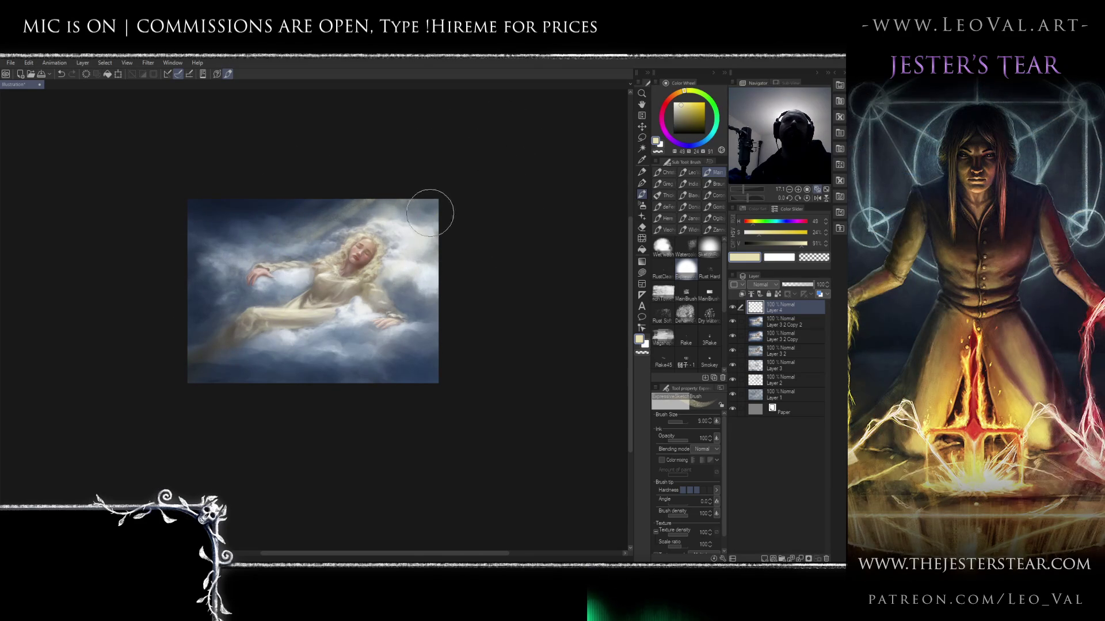
key(e)
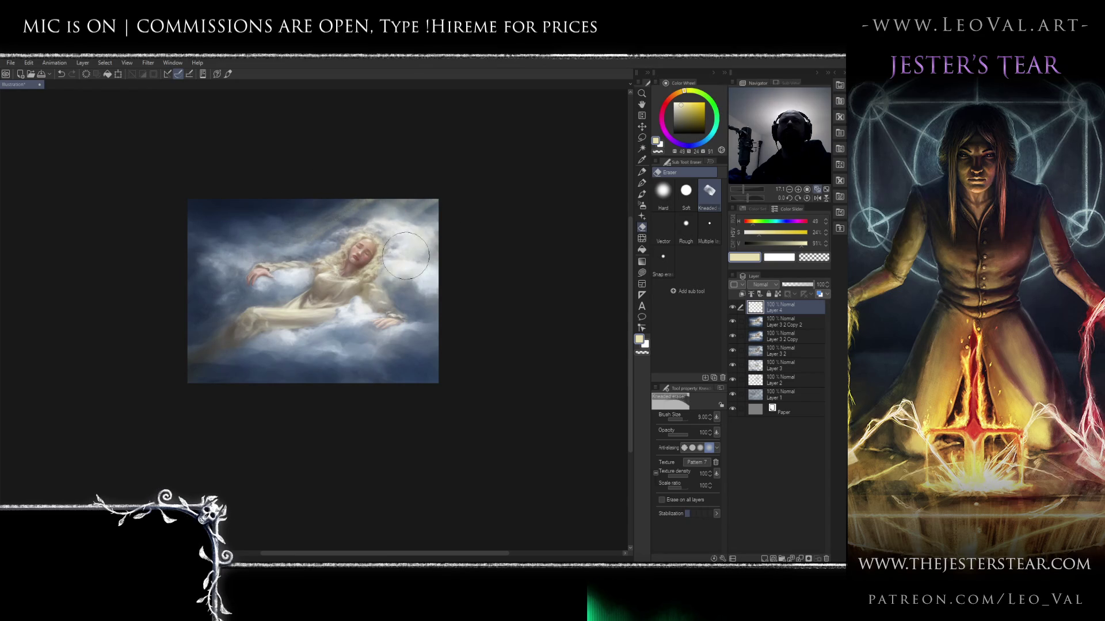
key(bracketright)
key(bracketright)
key(bracketright)
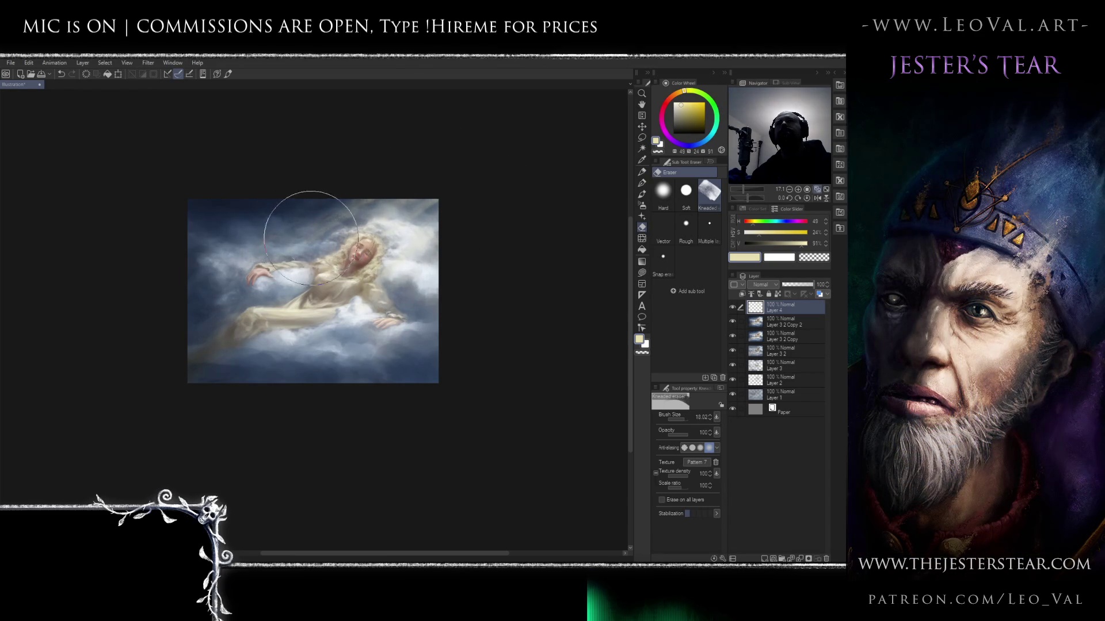
scroll(309, 239, up, 3)
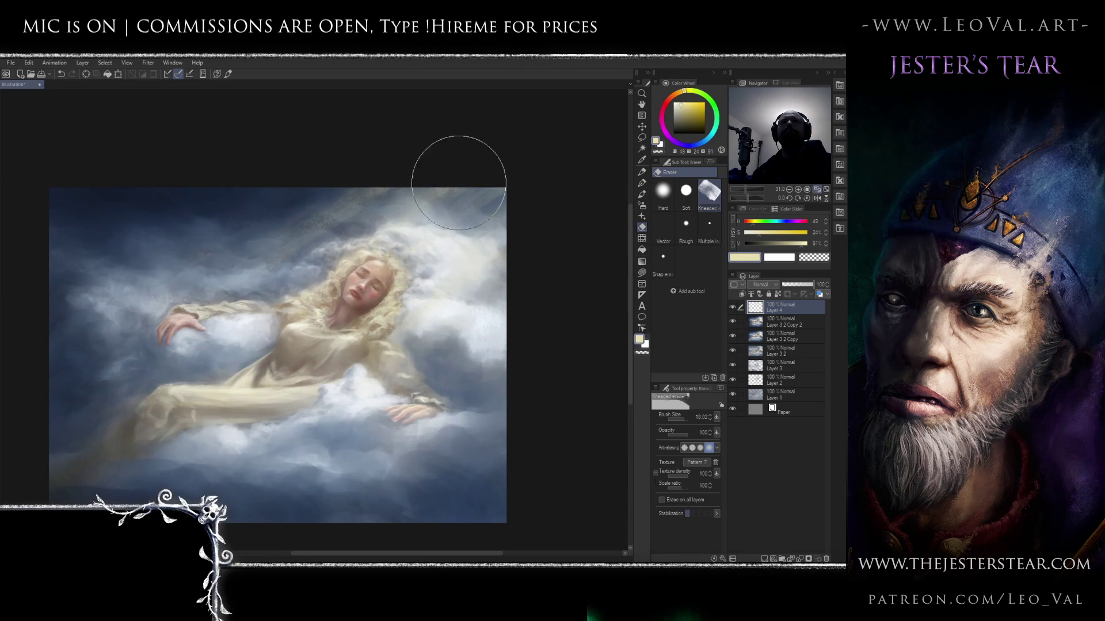
- Smooth the top-edge light rays using the Blend tool at size 10 and the Kneaded eraser at 9
key(j)
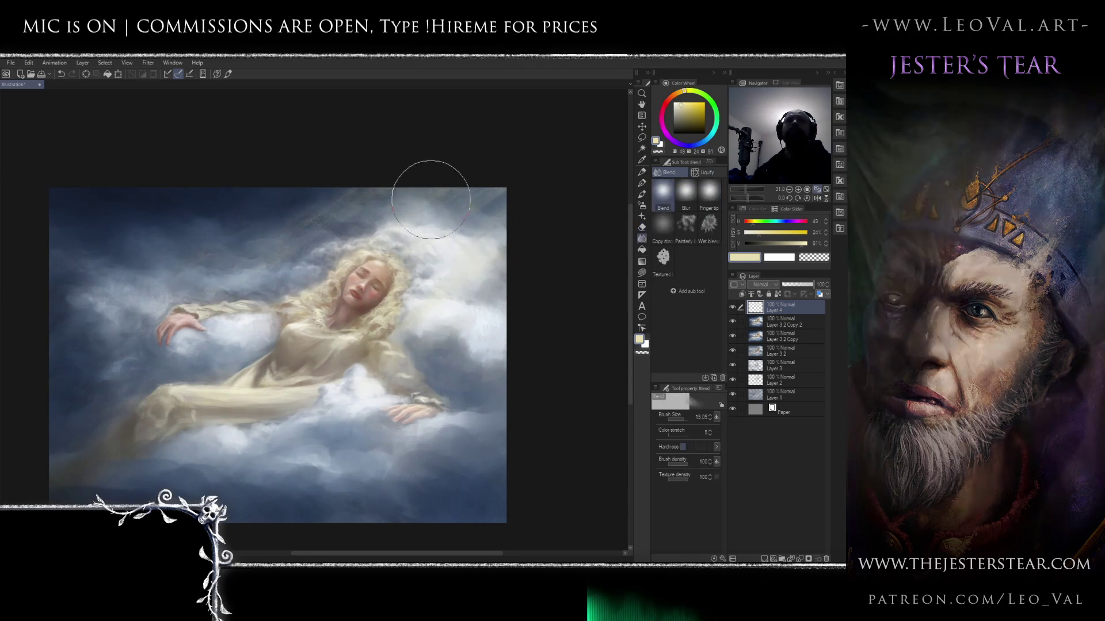
key(bracketleft)
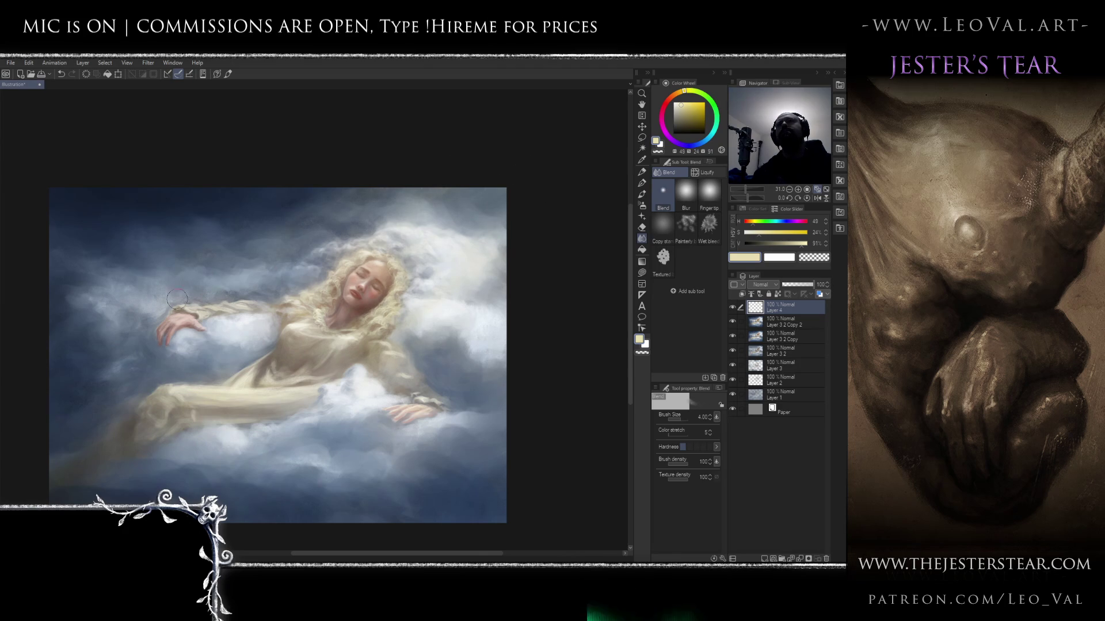
key(e)
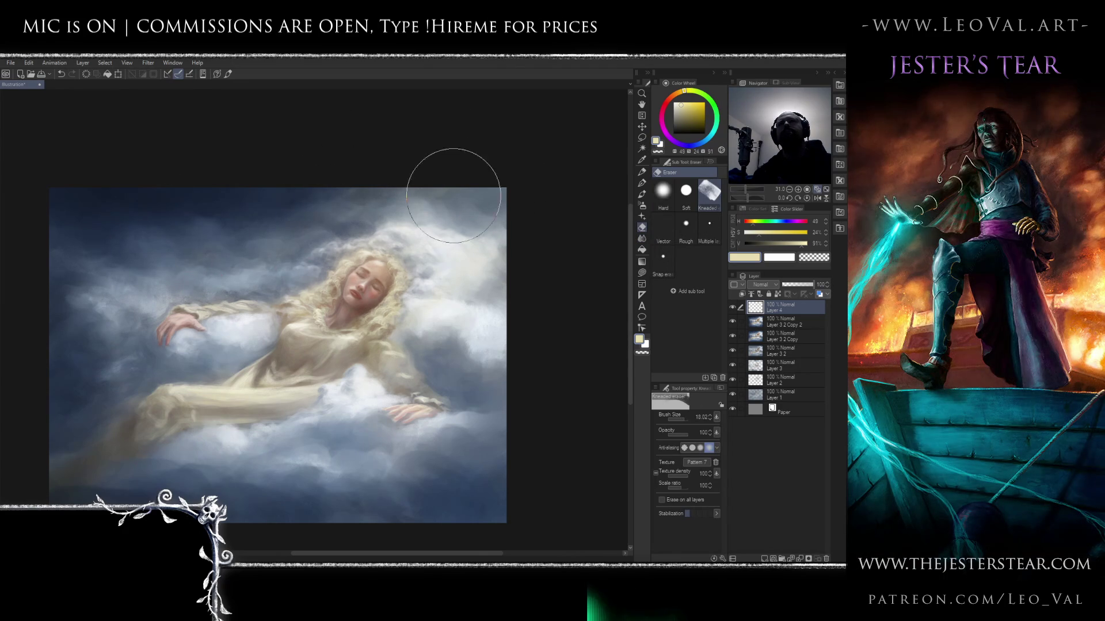
key(bracketleft)
key(bracketleft)
key(bracketleft)
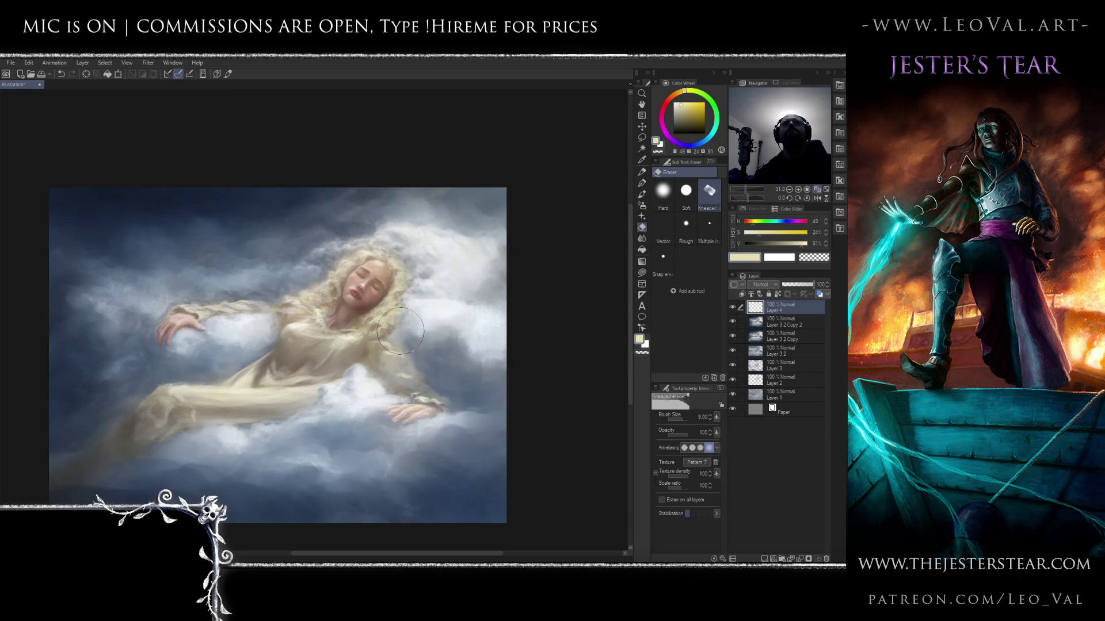
key(b)
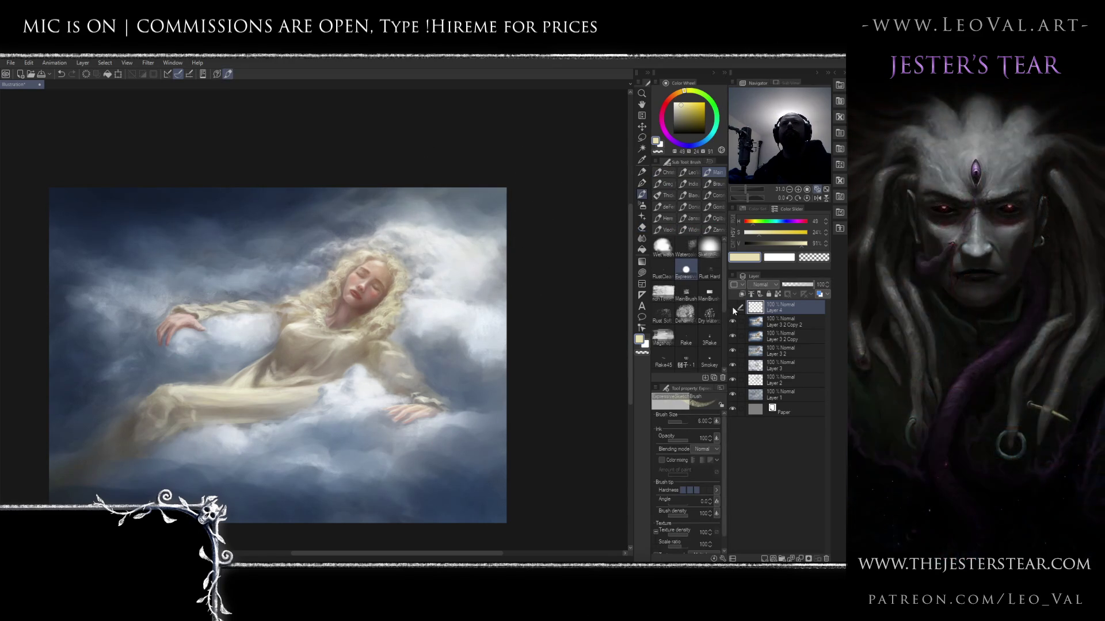
key(e)
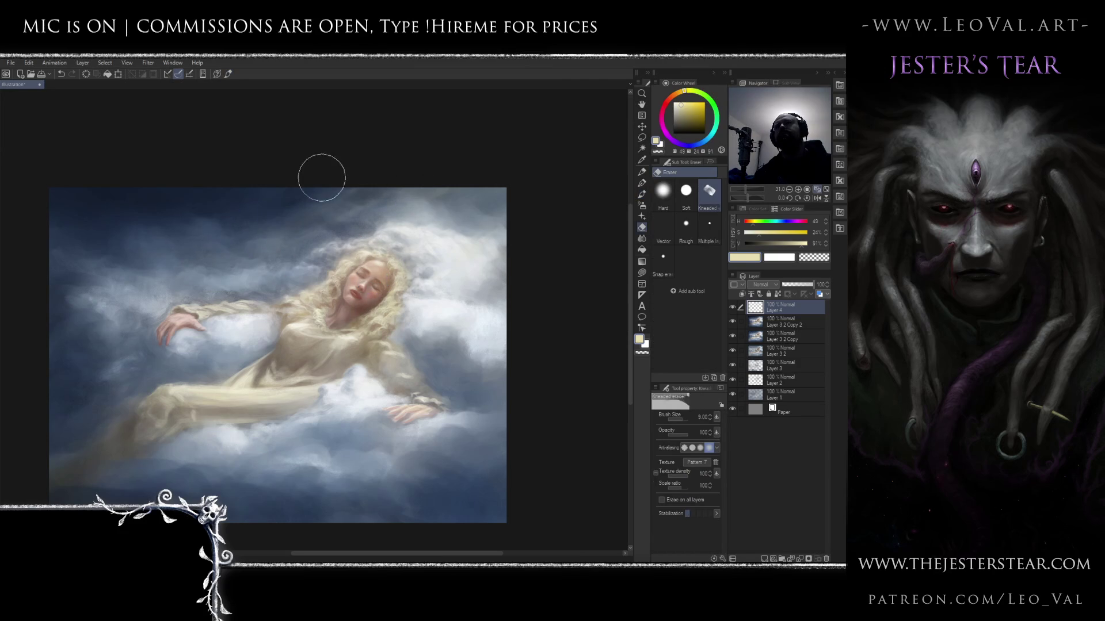
scroll(472, 299, down, 5)
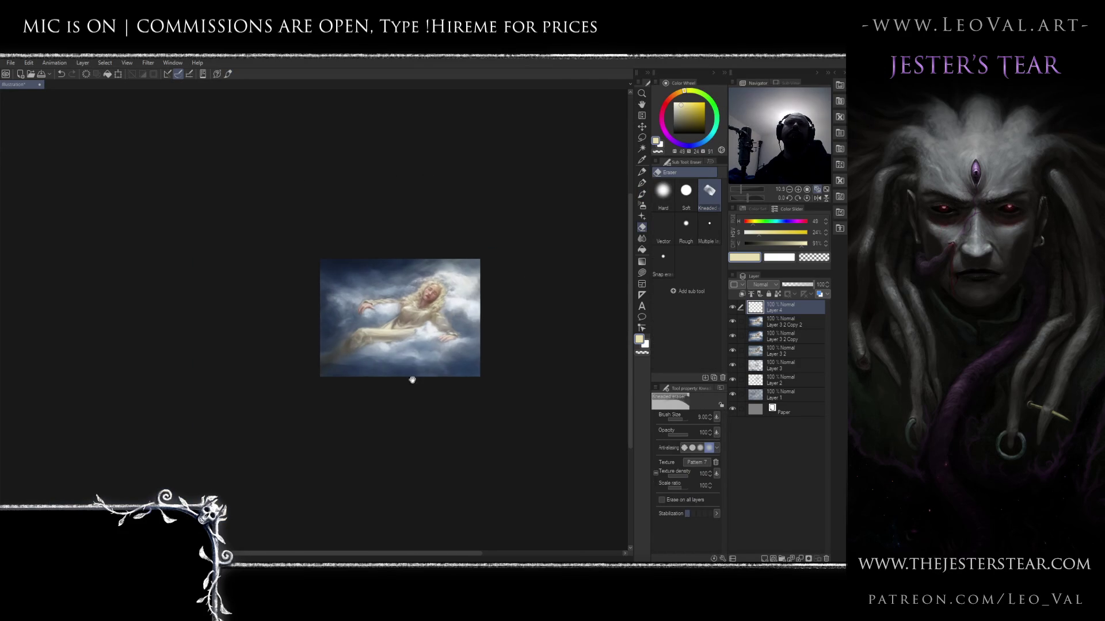
scroll(471, 314, up, 3)
click(732, 306)
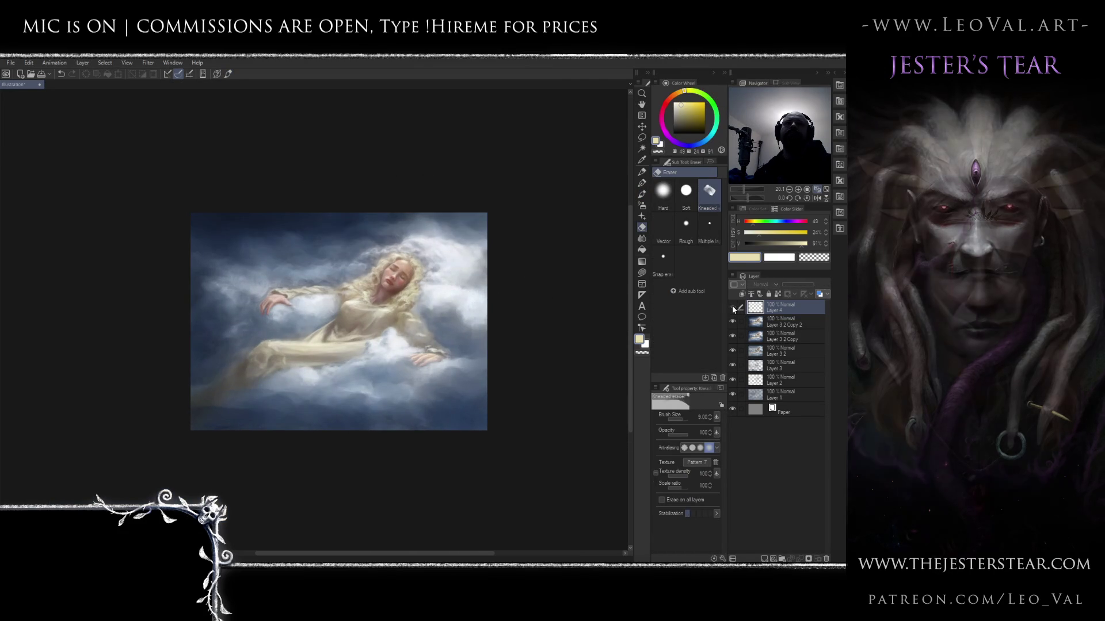
click(732, 307)
click(732, 307)
click(732, 307)
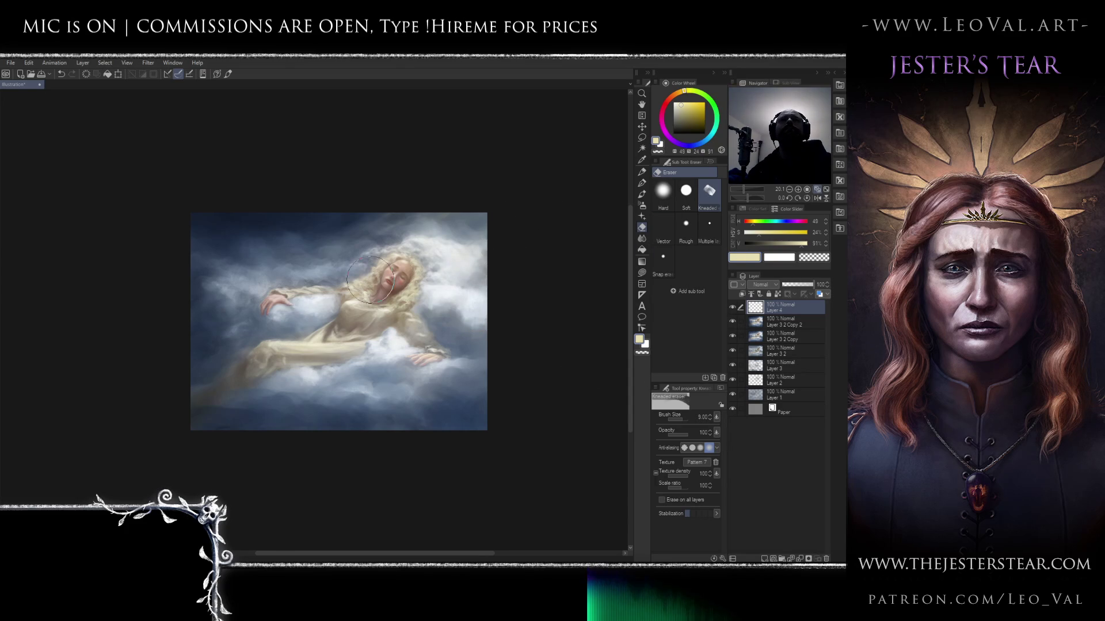
key(b)
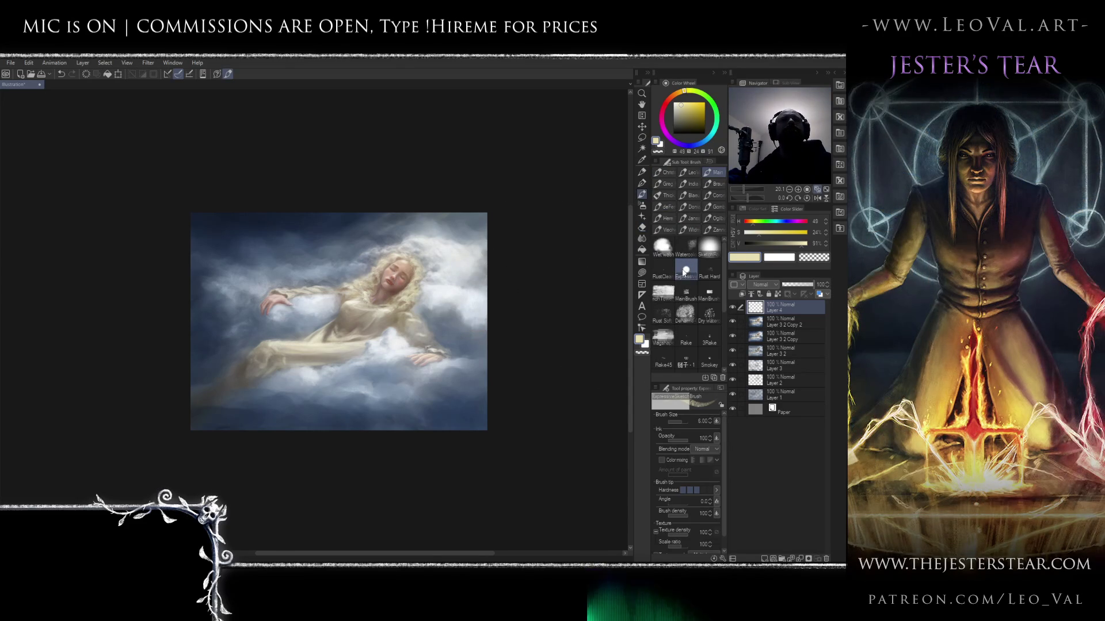
mouse_move(501, 230)
mouse_down()
mouse_move(489, 213)
mouse_move(579, 202)
mouse_up()
mouse_move(505, 197)
mouse_down()
mouse_move(533, 171)
mouse_move(493, 202)
mouse_move(506, 195)
mouse_up()
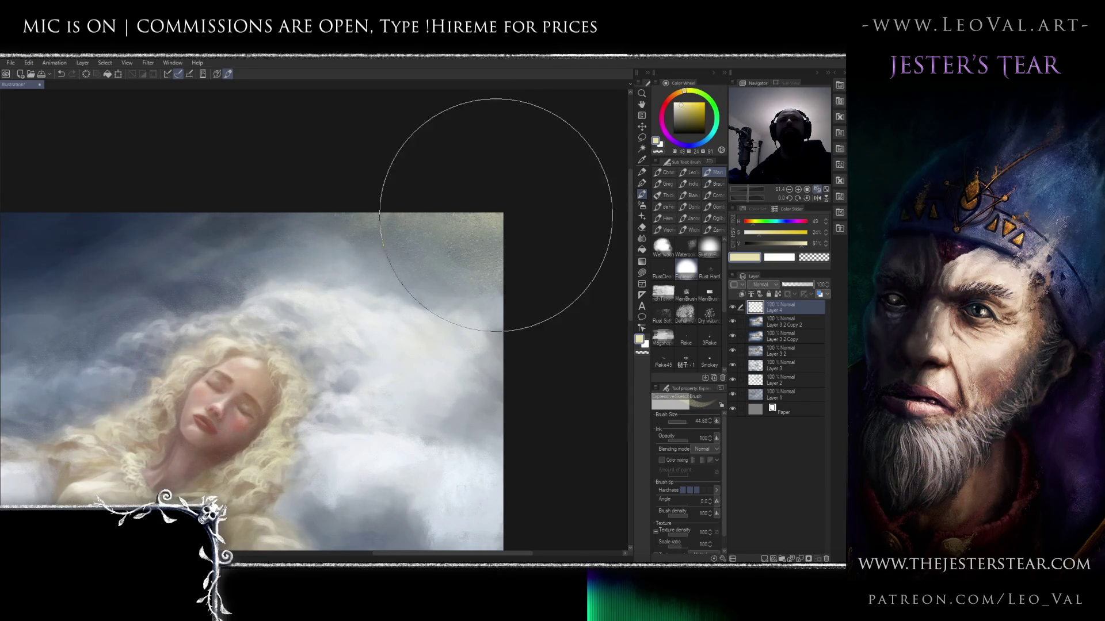
- Blend the clouds around the woman with a painterly, textured blending brush
key(j)
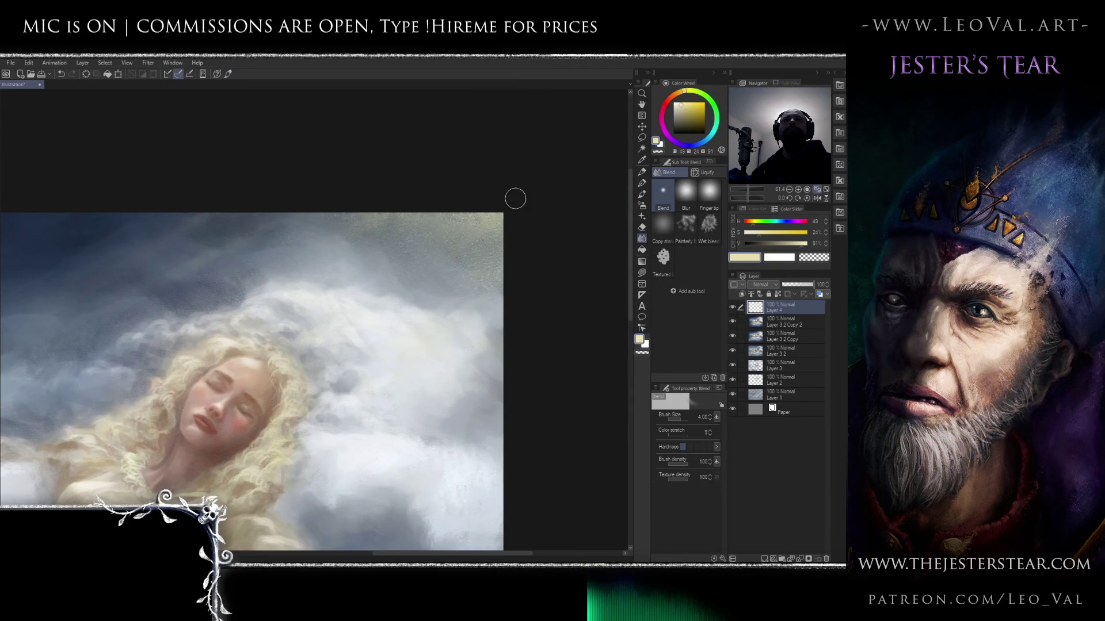
click(691, 226)
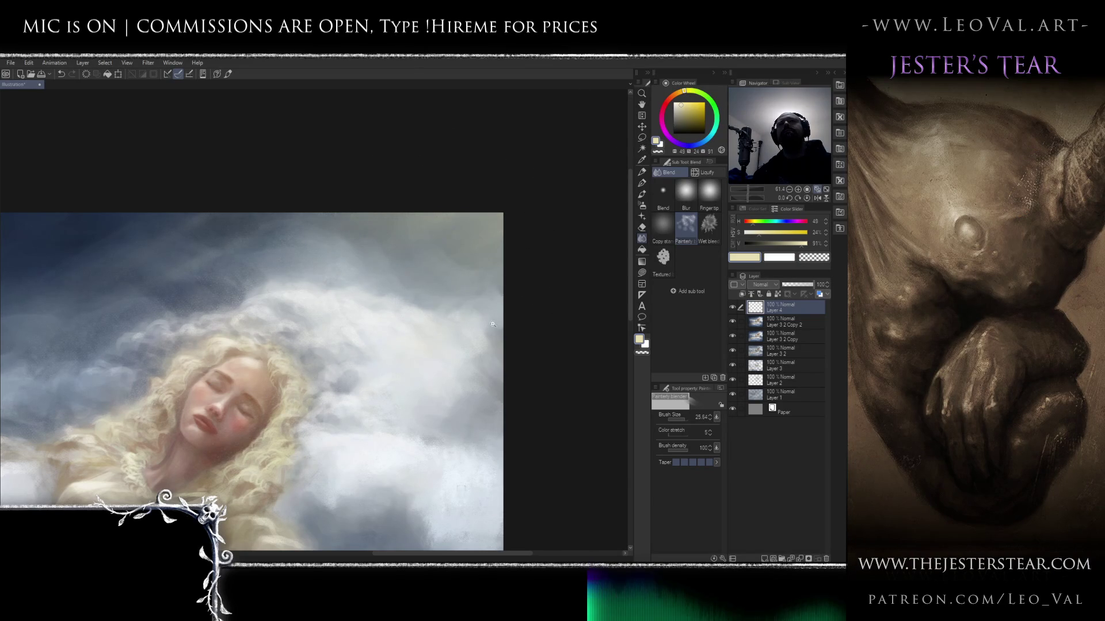
scroll(503, 316, down, 5)
scroll(398, 320, up, 2)
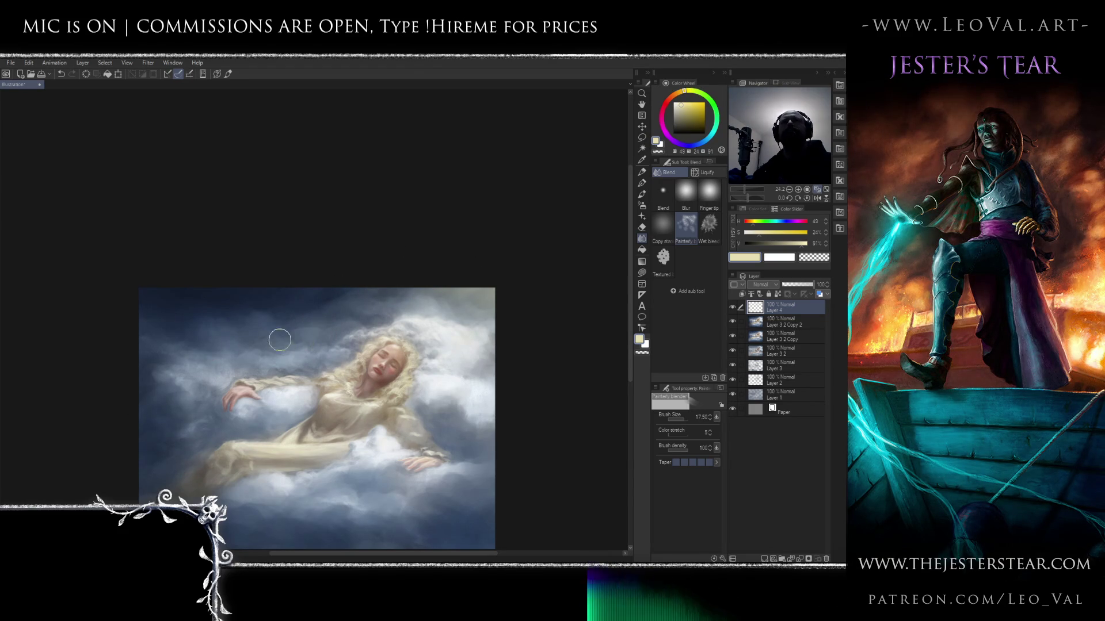
- Shrink the brush to about 4, reset colours to black and white, and select the soft main brush
key(e)
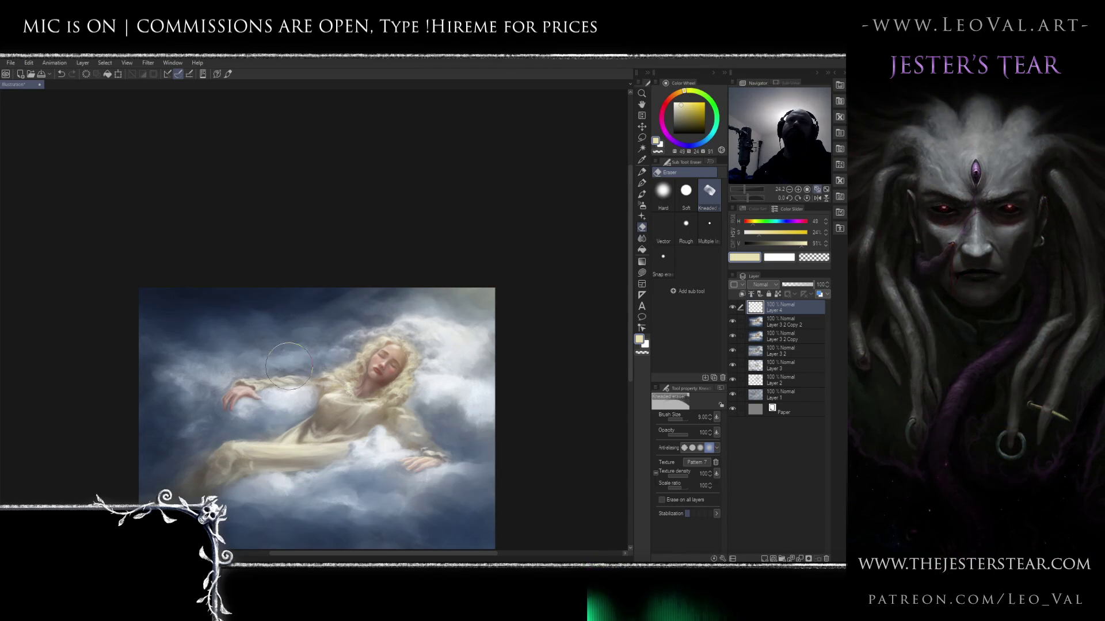
key(b)
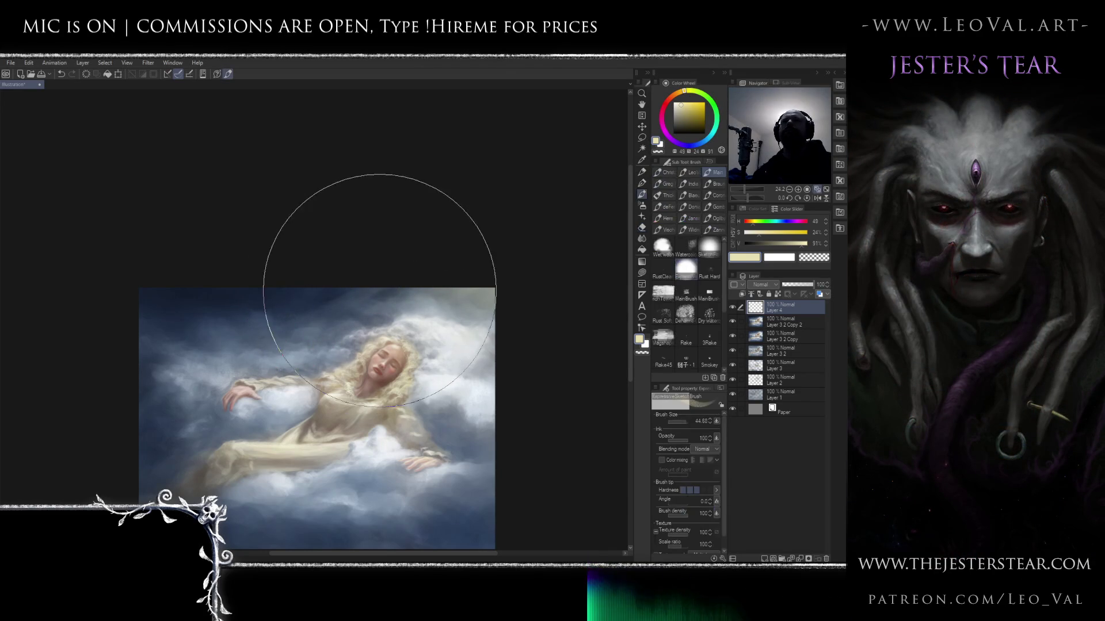
key(bracketleft)
key(bracketleft)
key(bracketleft)
click(709, 246)
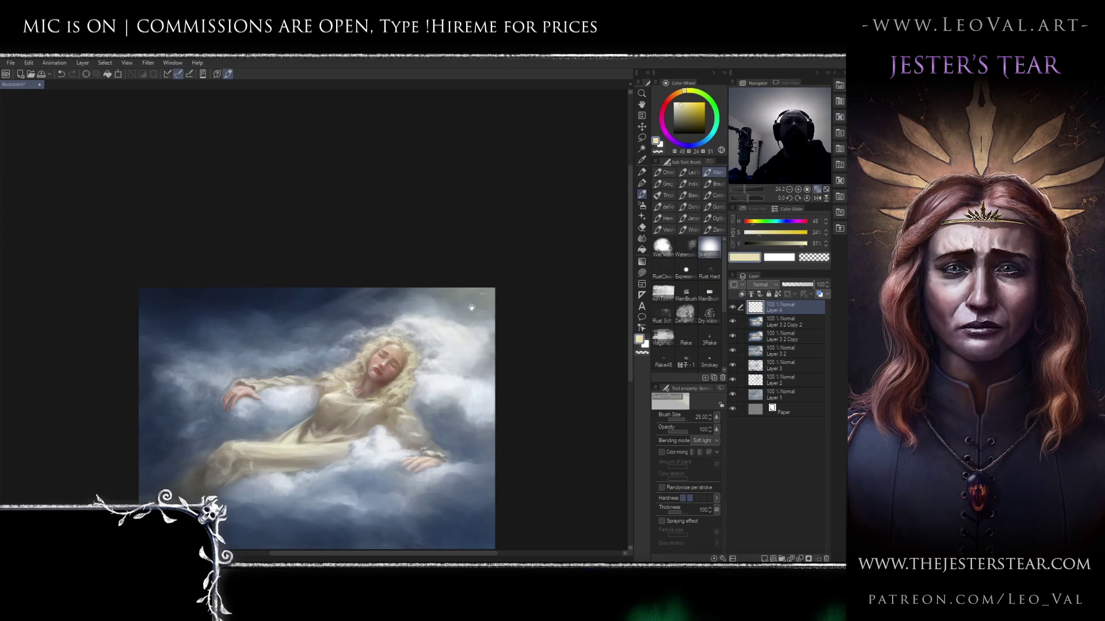
drag(505, 247, 505, 207)
scroll(457, 280, up, 2)
key(d)
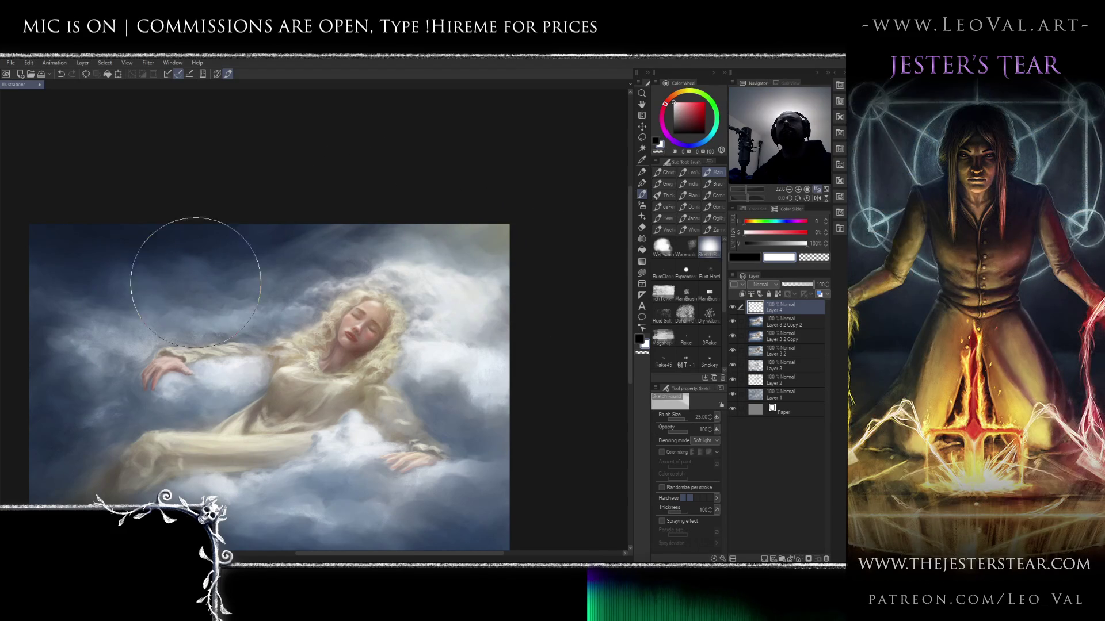
scroll(450, 287, down, 2)
scroll(450, 288, up, 2)
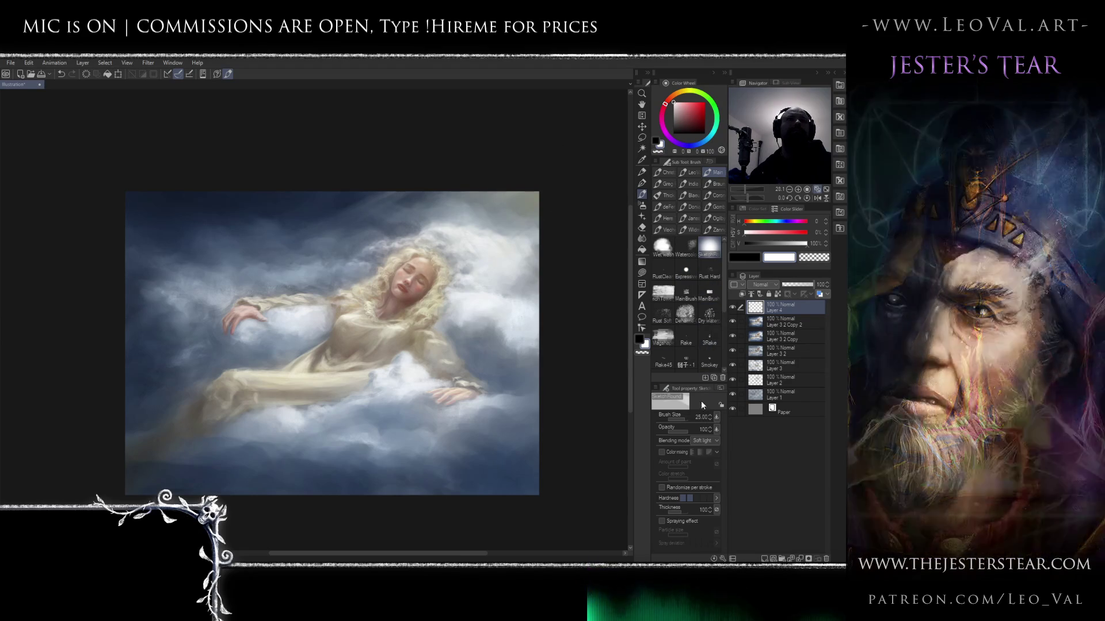
click(709, 292)
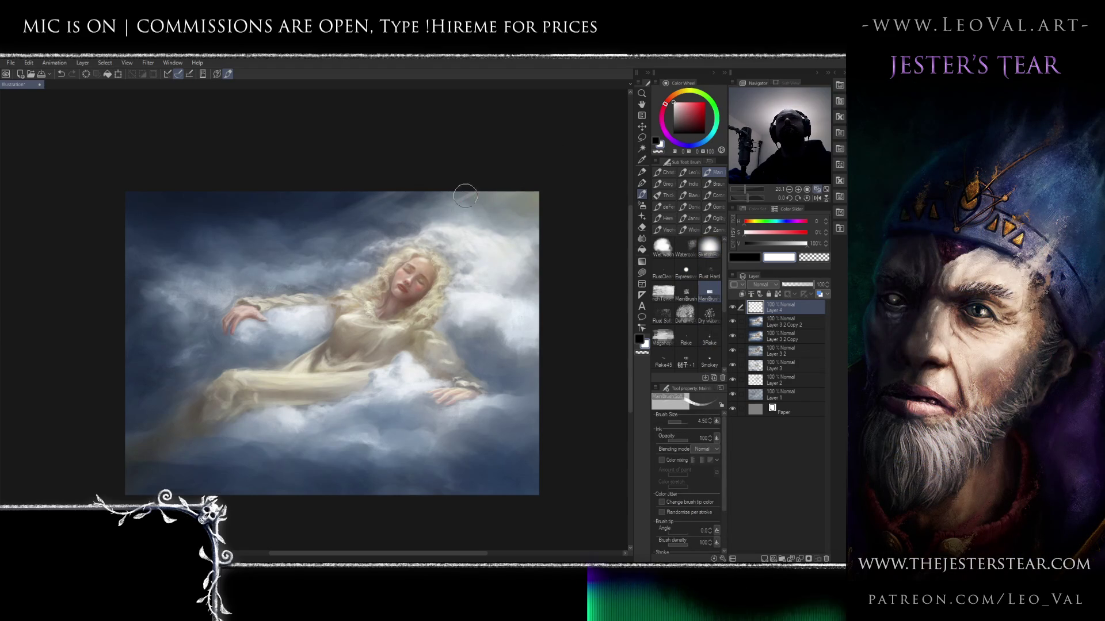
- Pick a pale yellow, set the brush to 12.50, and paint diagonal light rays, blending them in
drag(470, 190, 480, 202)
alt+click(520, 193)
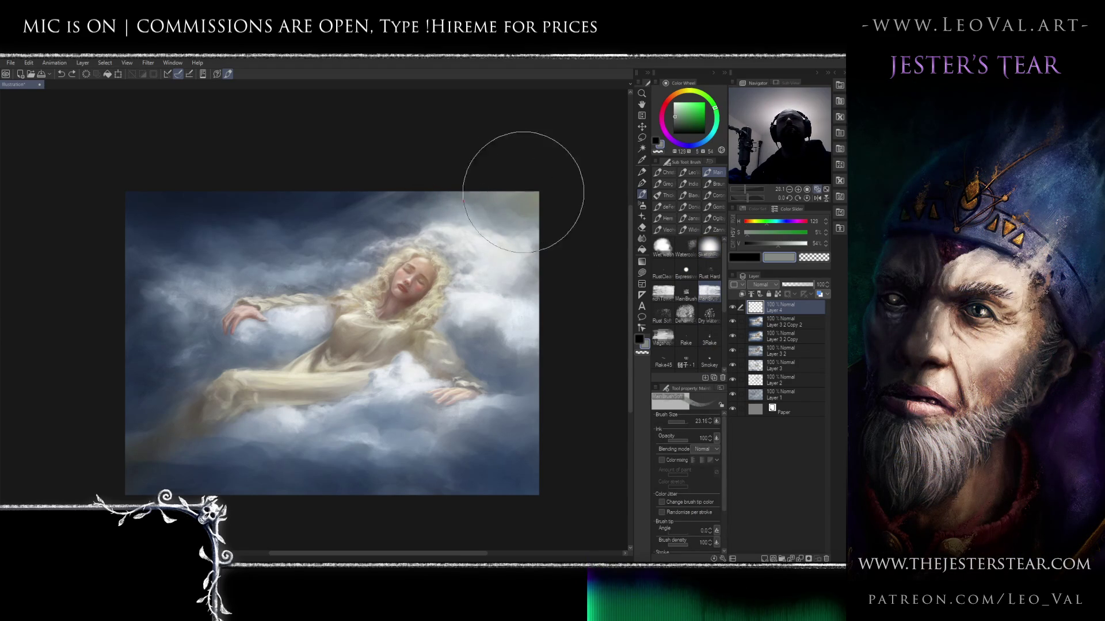
click(685, 102)
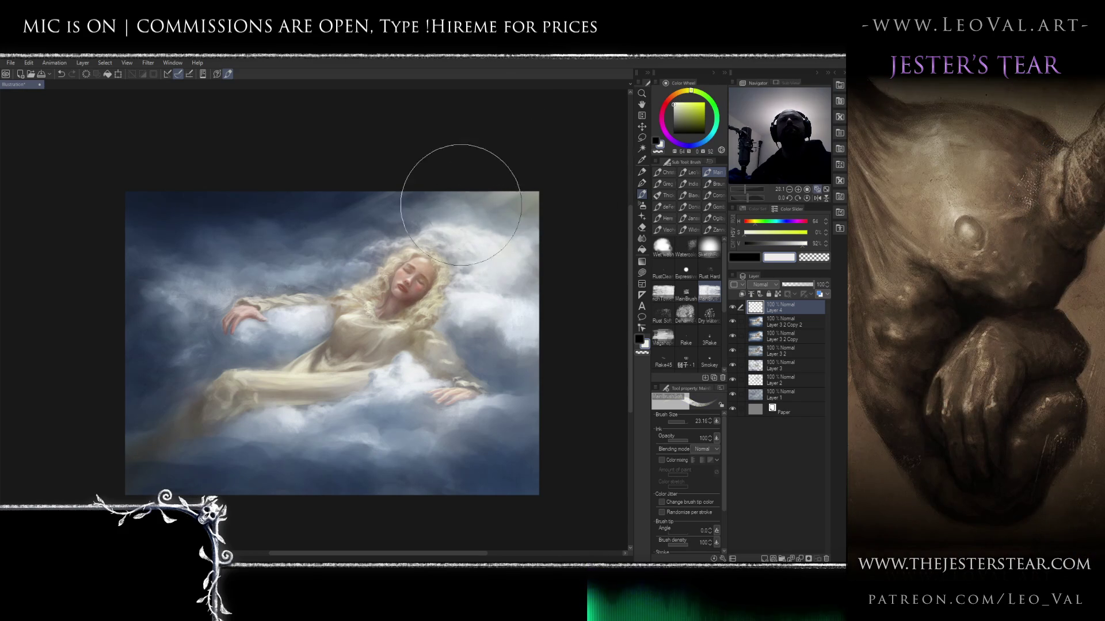
drag(481, 167, 451, 180)
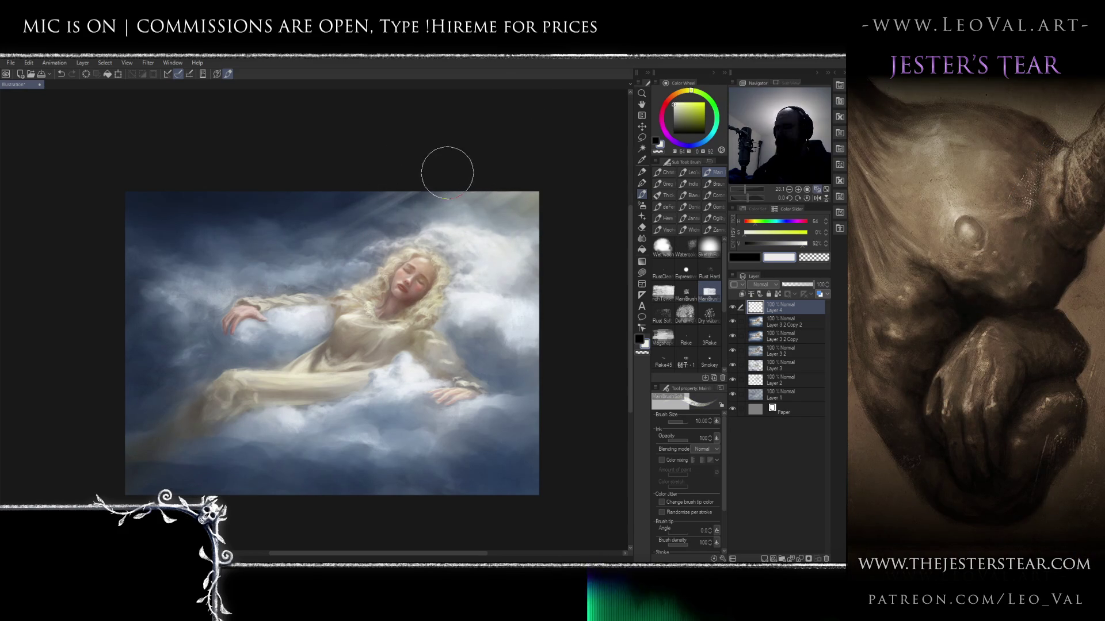
key(j)
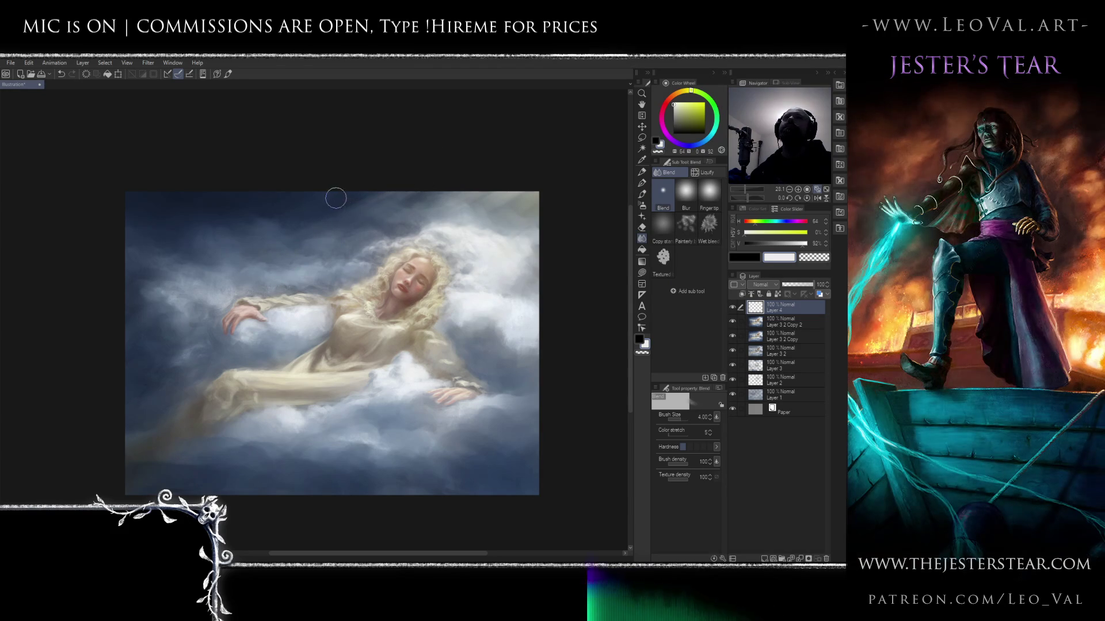
key(b)
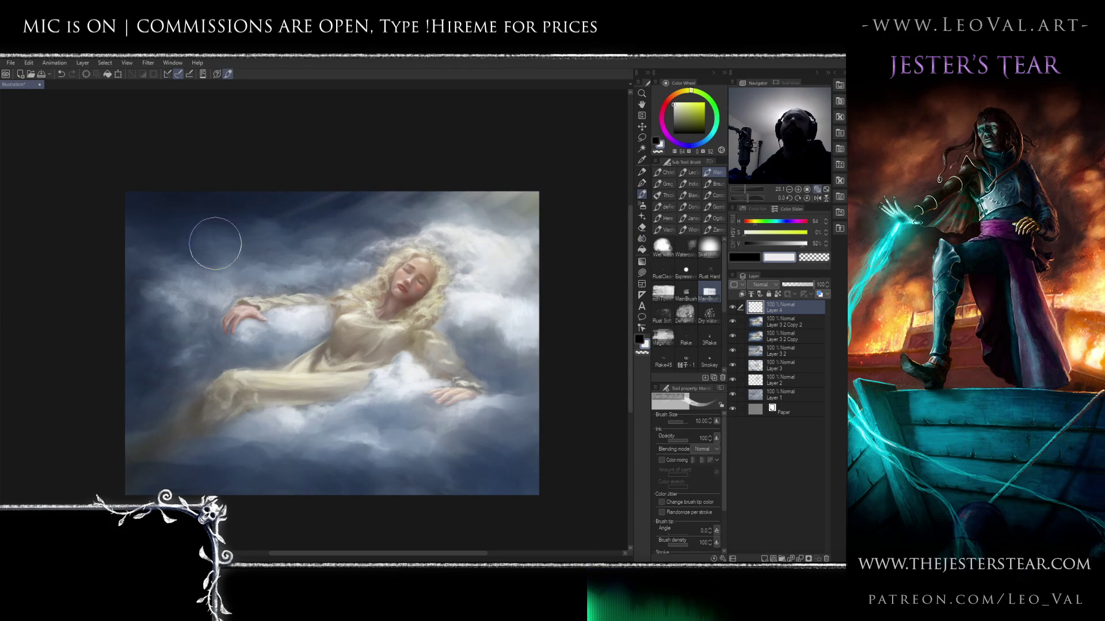
key(j)
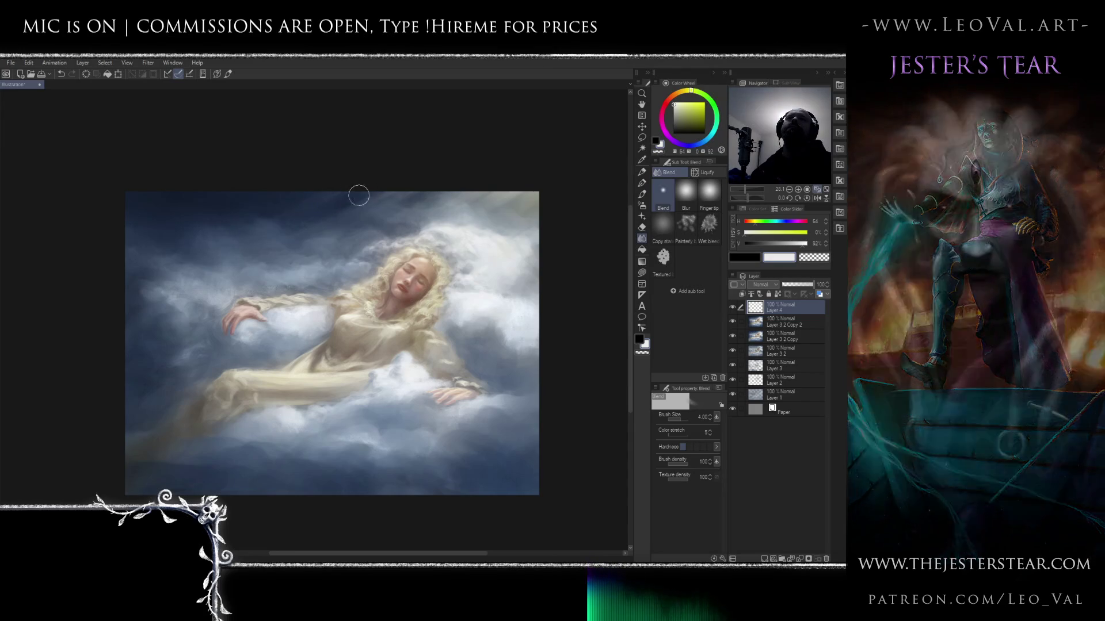
- Keep alternating brush, blend and kneaded eraser to soften the rays into the sky
key(b)
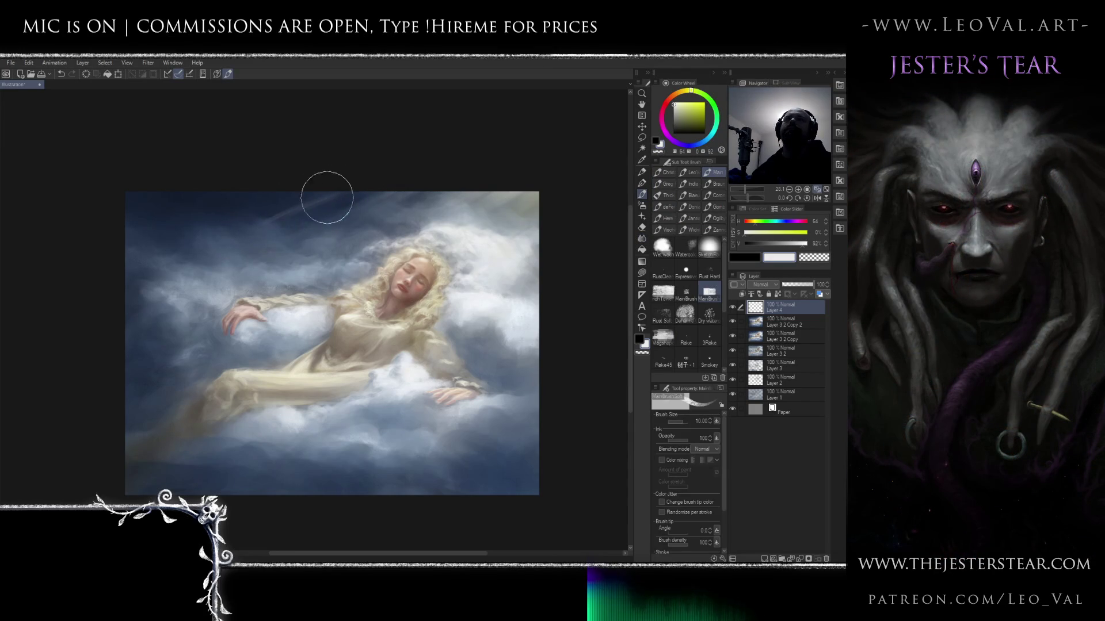
key(j)
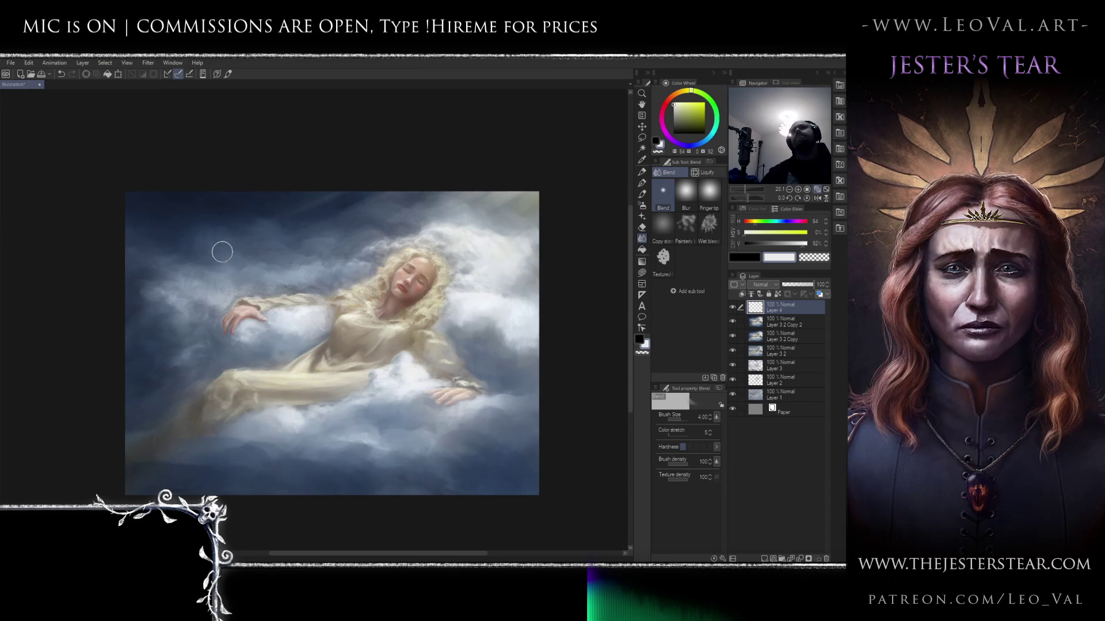
key(b)
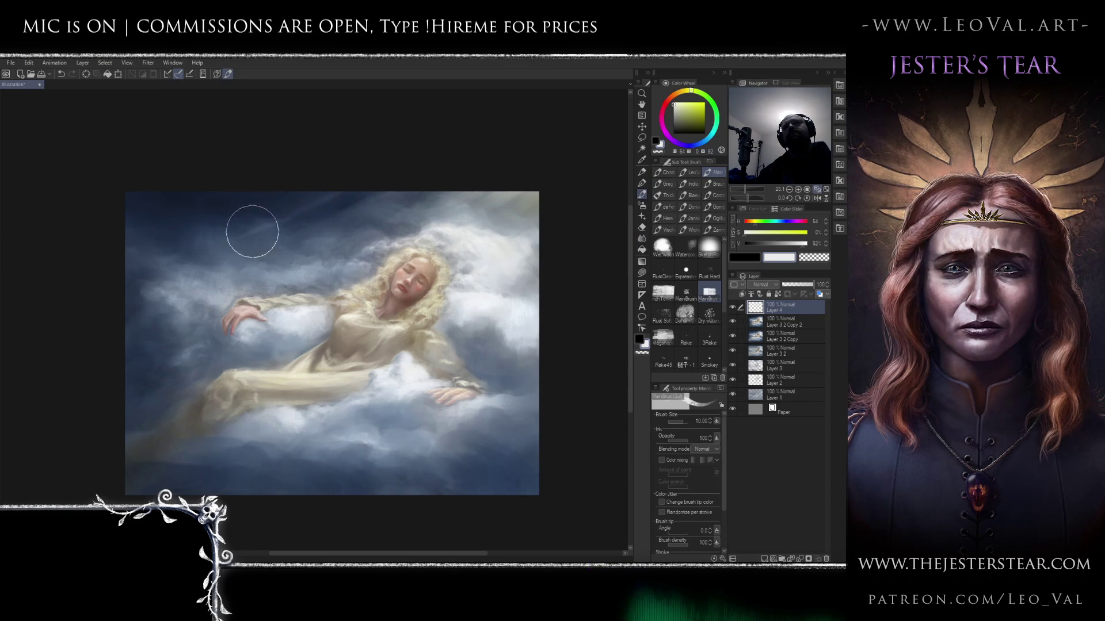
key(e)
key(j)
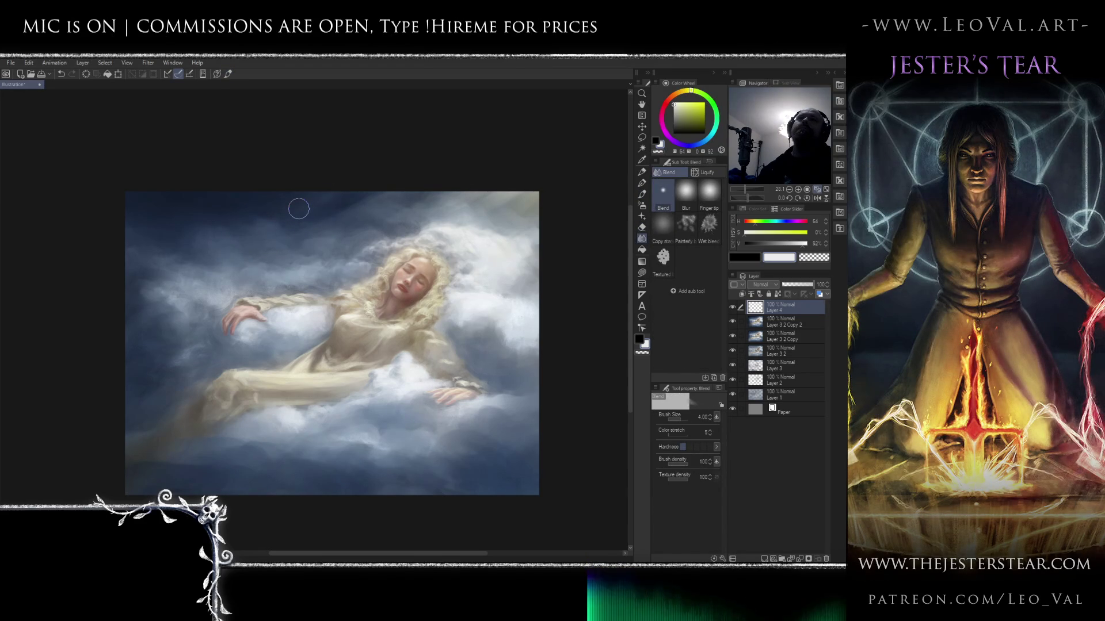
key(b)
- Sample a warm light tone, enlarge the brush to 23.91, then blend and erase the rays
alt+click(394, 262)
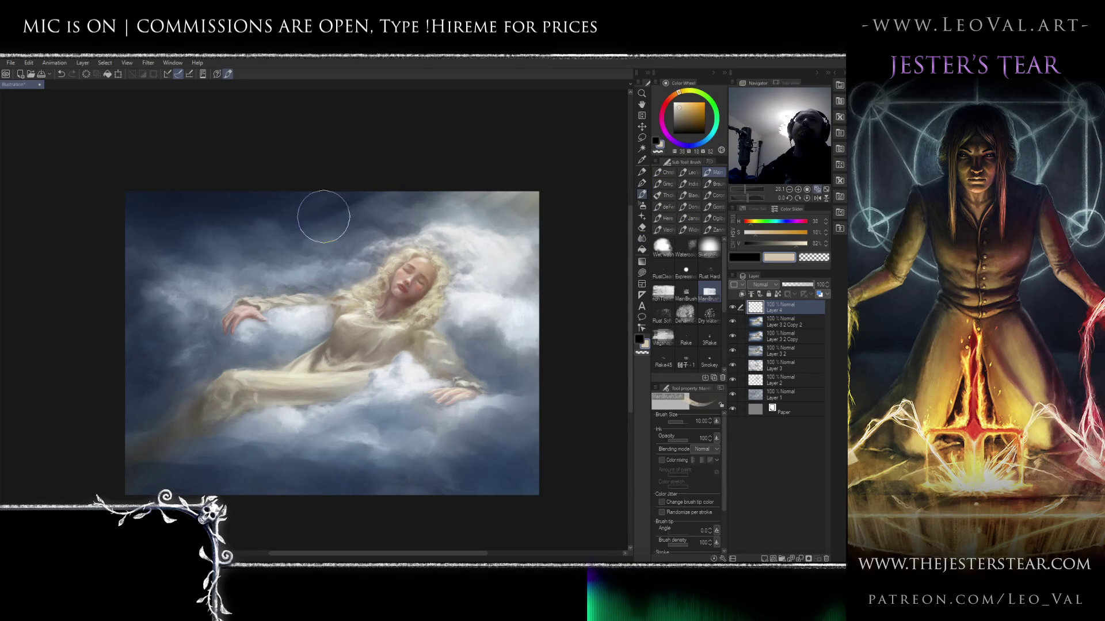
drag(348, 221, 353, 183)
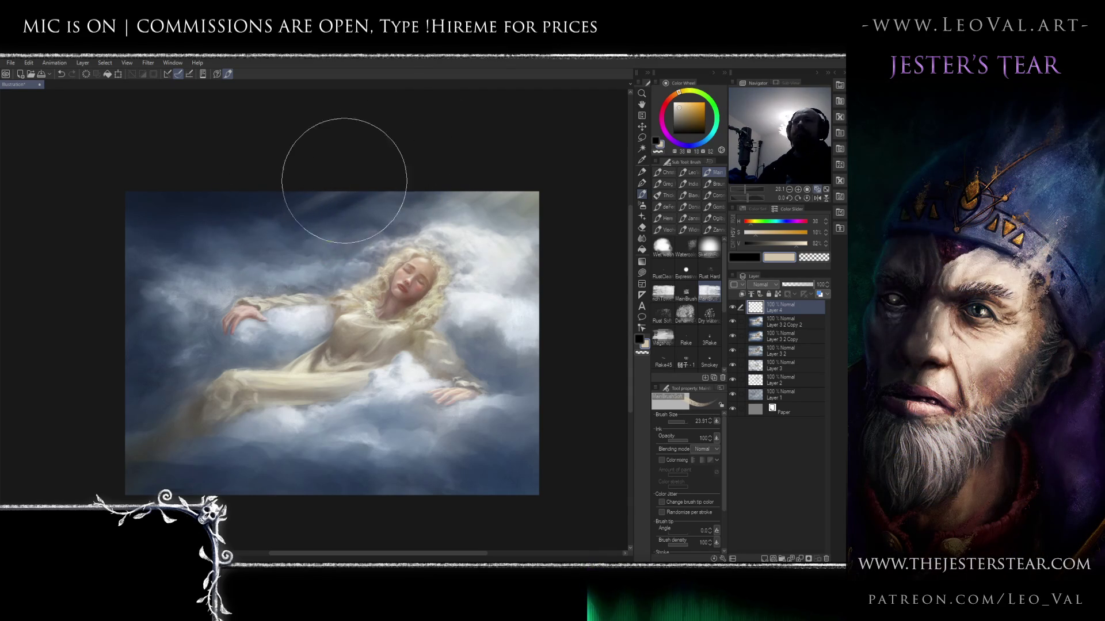
key(j)
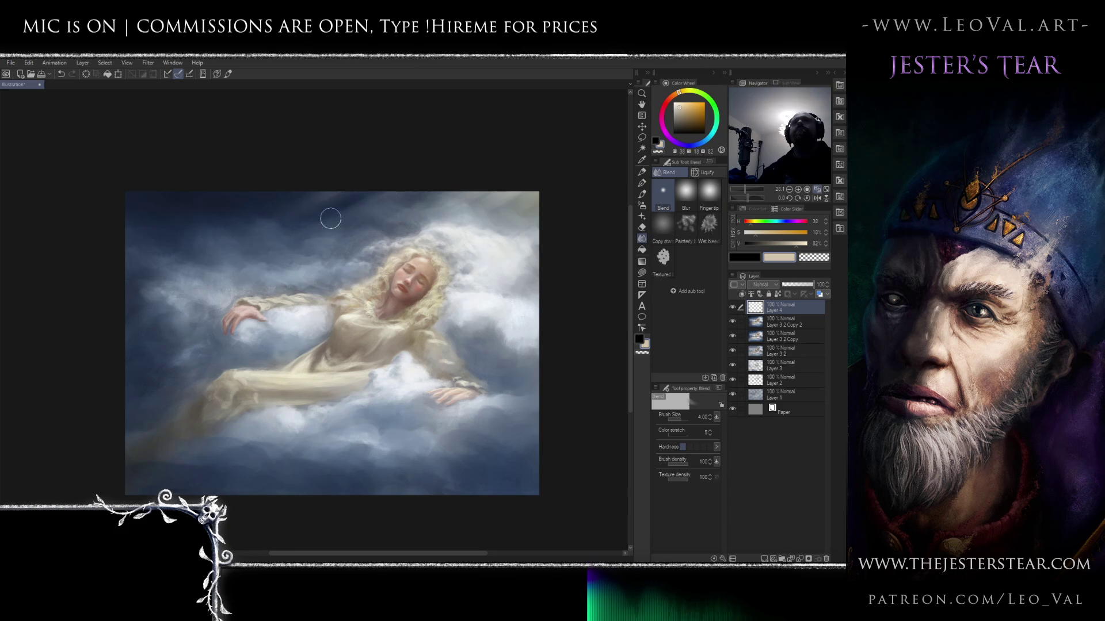
key(e)
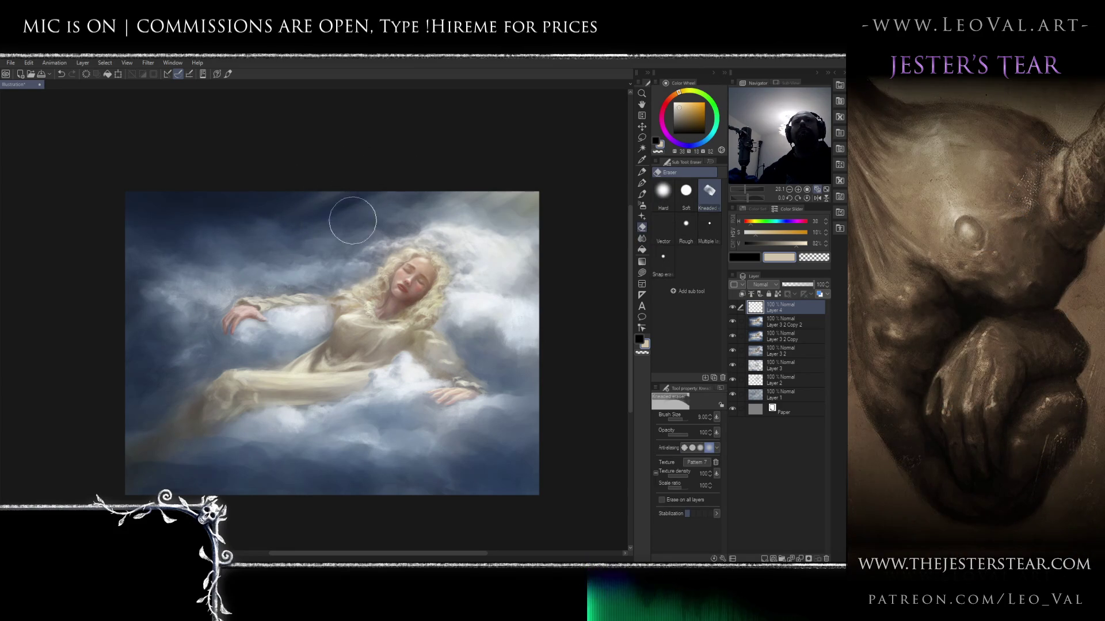
- Alternate brush, kneaded eraser and blend over the light rays to soften them
scroll(326, 225, down, 3)
scroll(338, 238, up, 3)
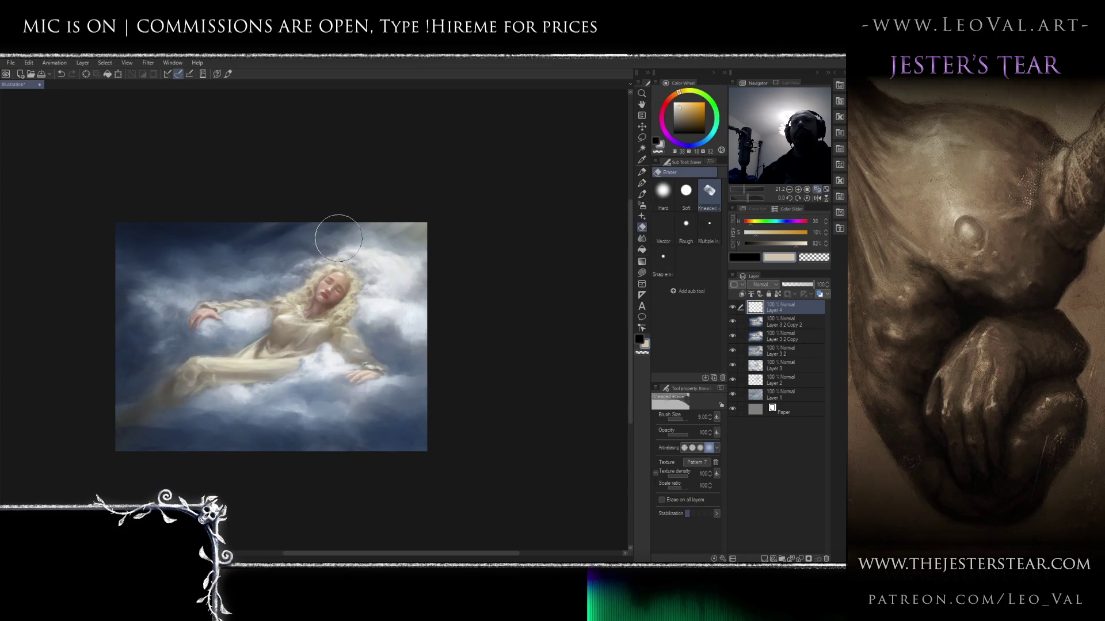
key(b)
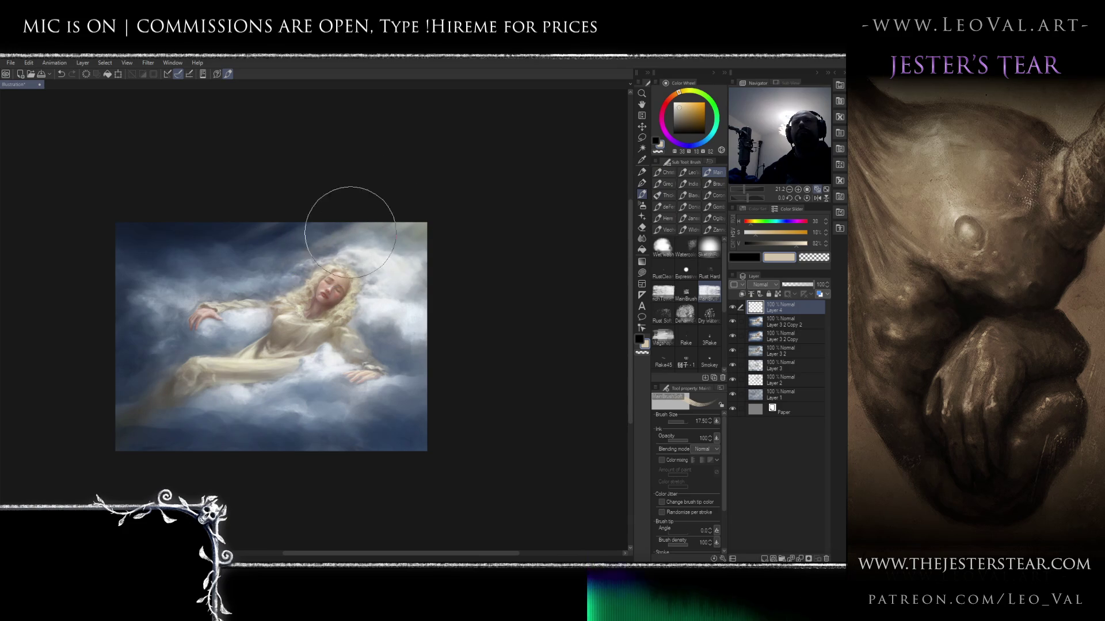
key(e)
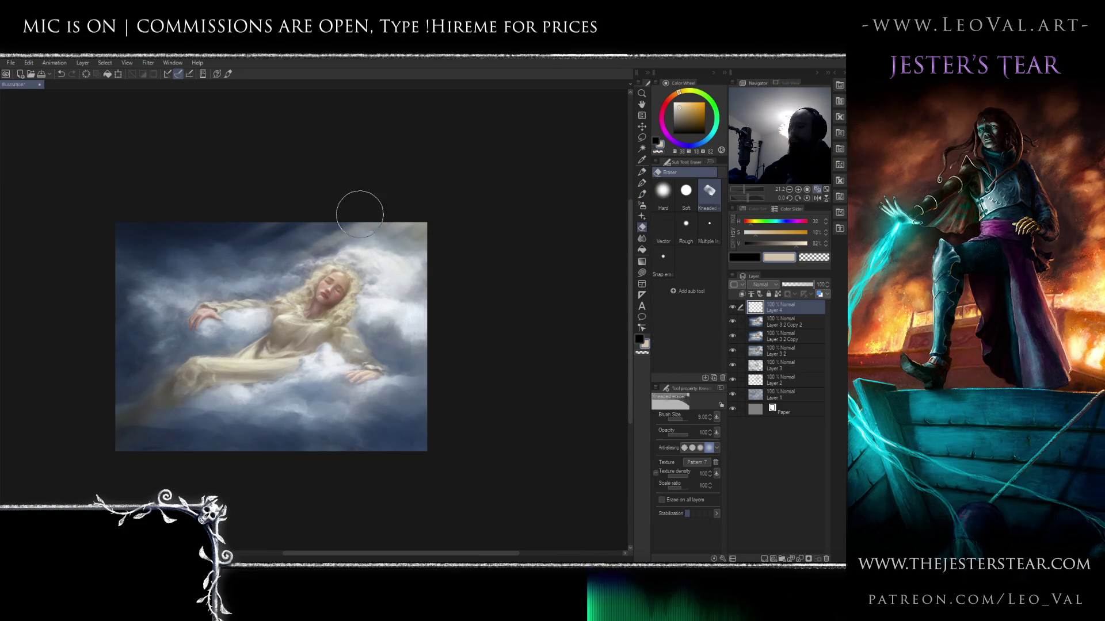
key(j)
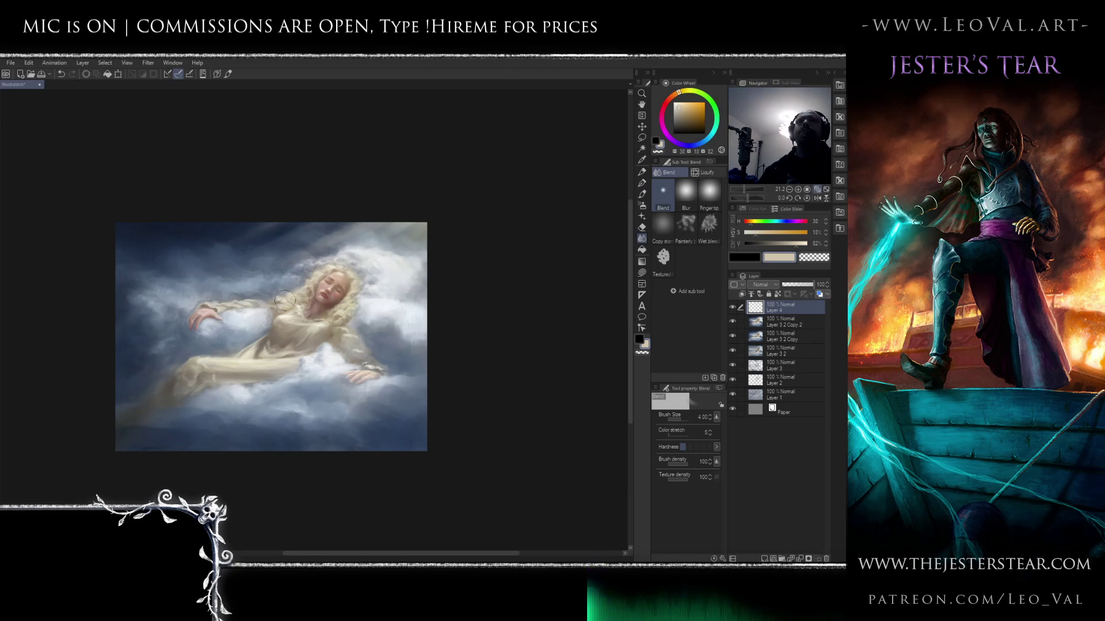
key(b)
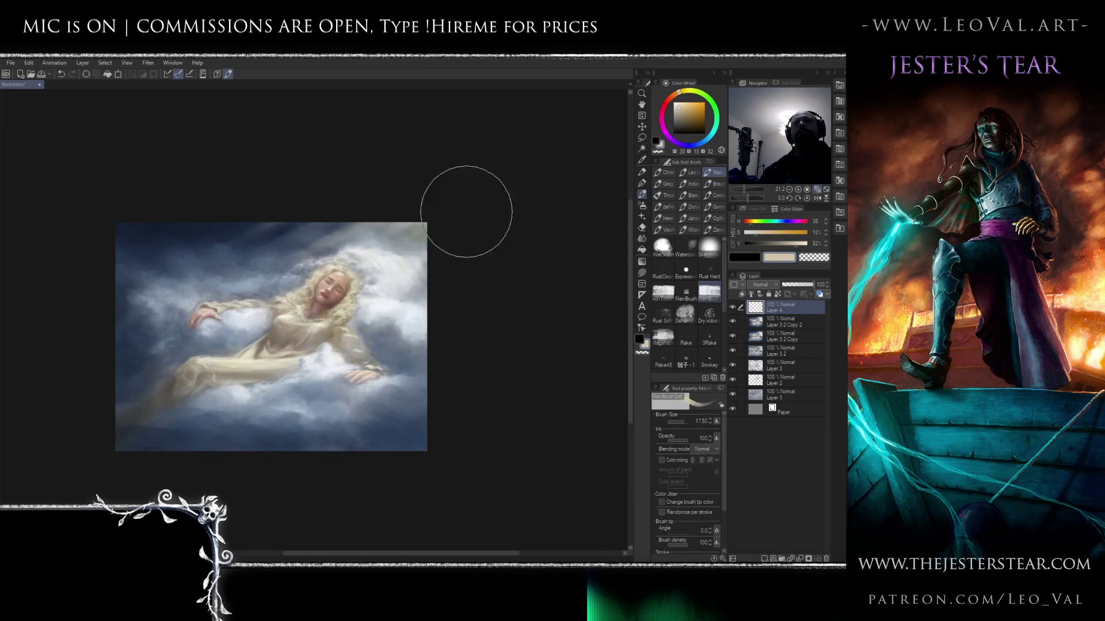
- Reduce the brush to 9.00 and blend and erase the clouds right of her resting hand
key(bracketleft)
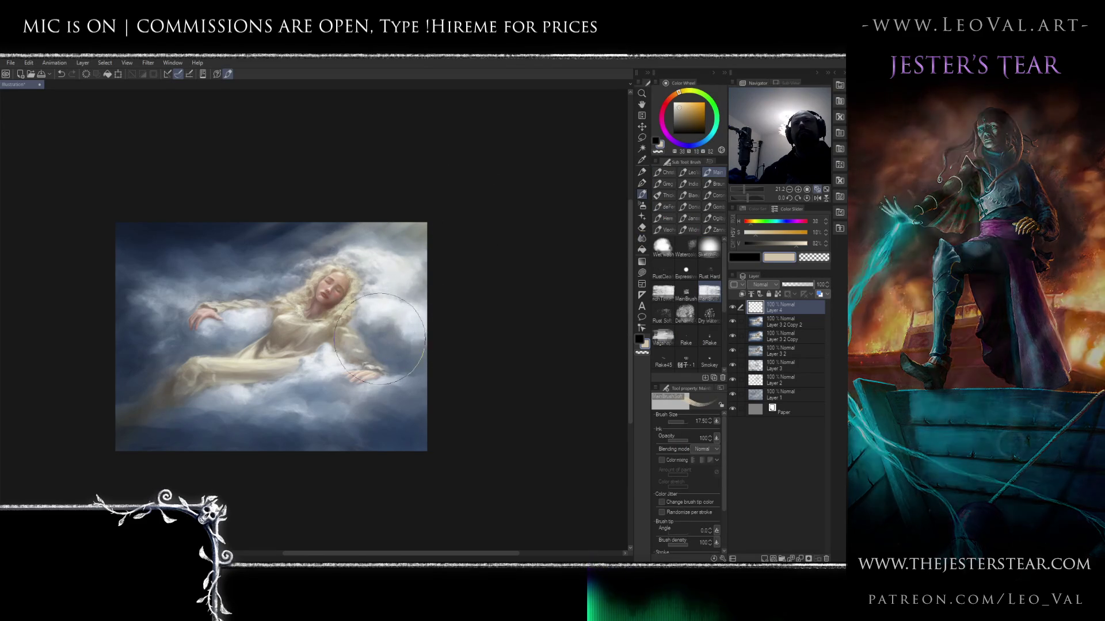
key(bracketleft)
key(bracketleft)
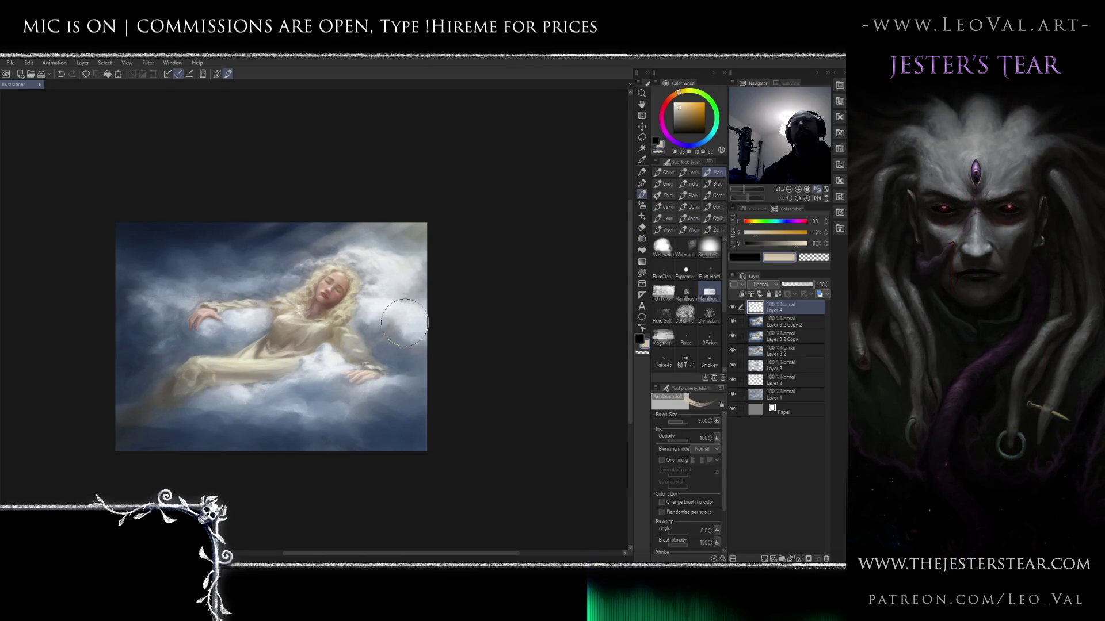
key(j)
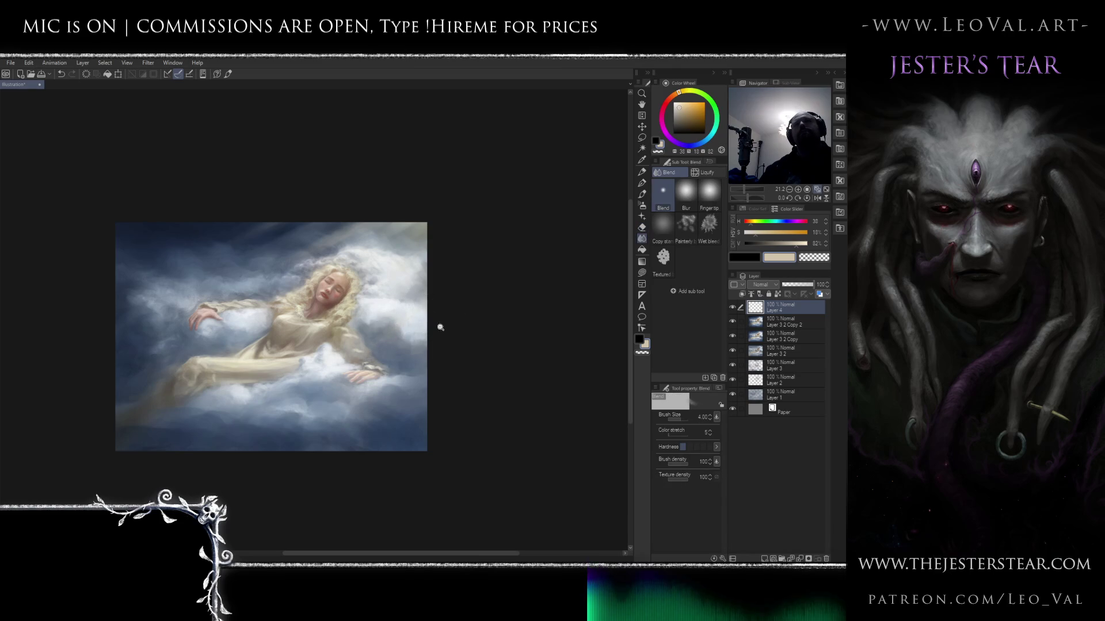
scroll(460, 309, down, 3)
scroll(460, 309, up, 3)
drag(595, 214, 645, 255)
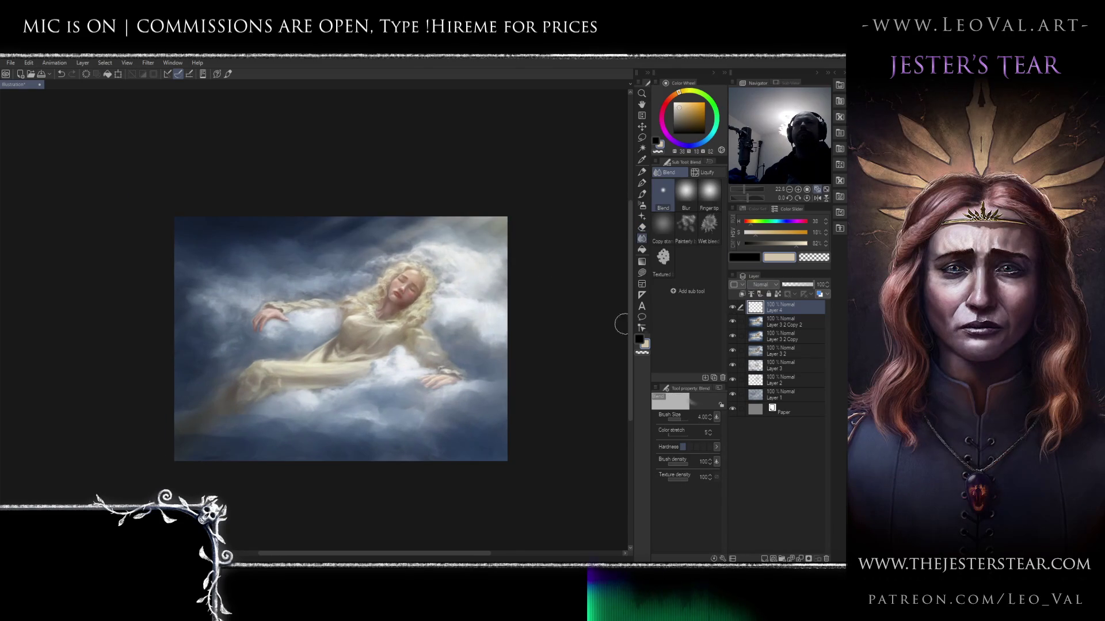
key(e)
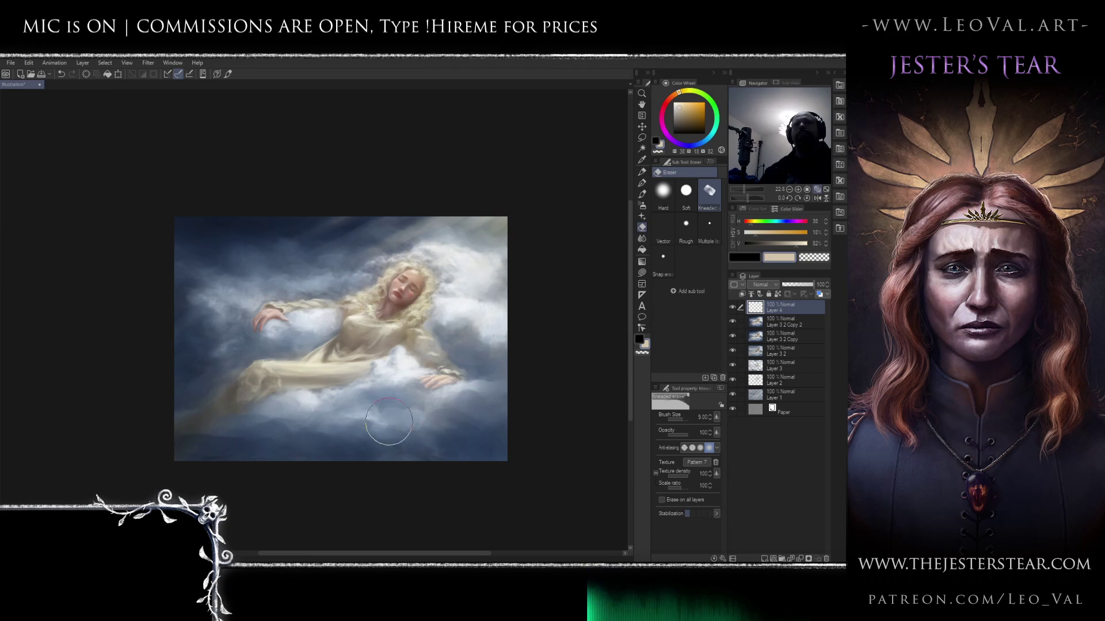
scroll(489, 380, up, 3)
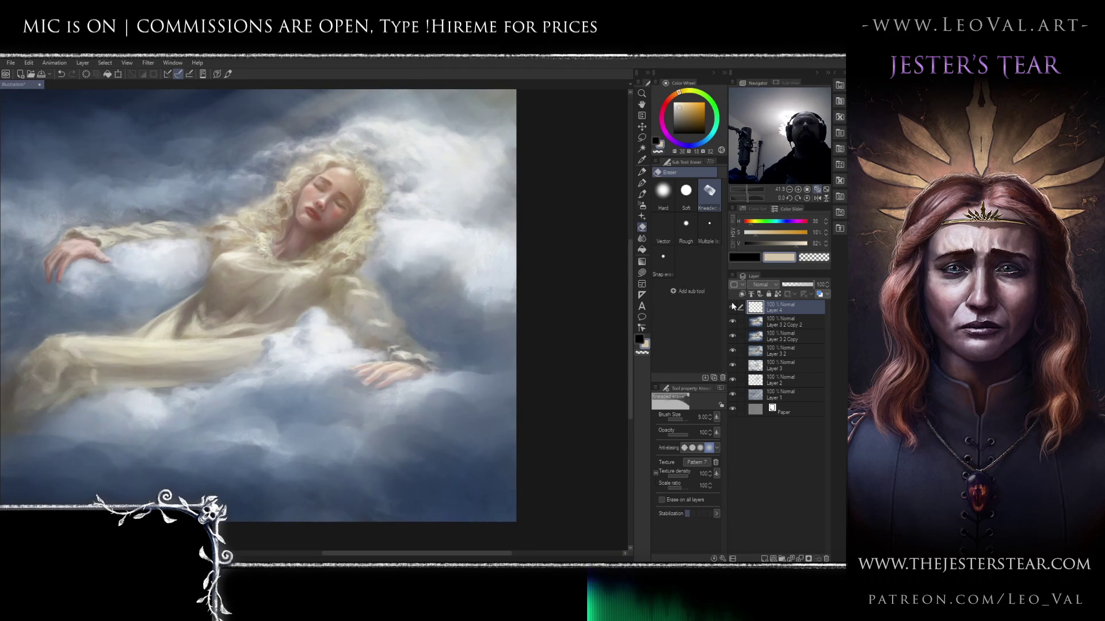
- Sample the sky's dark blue, enlarge the brush to 20.20, and select the cloud layer below the top
key(b)
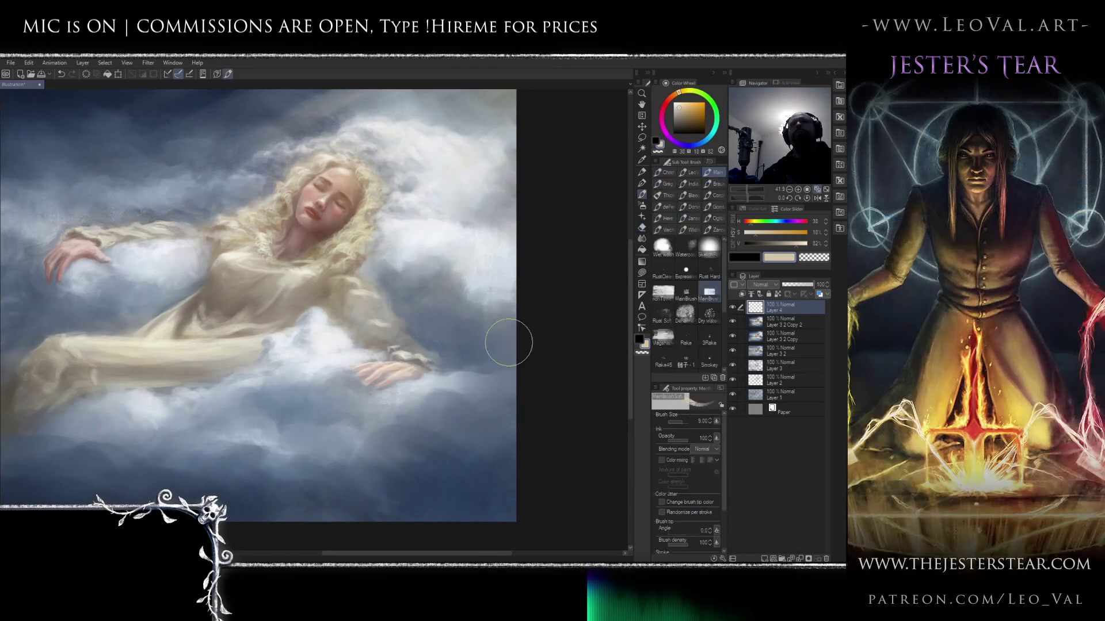
alt+click(463, 482)
drag(397, 297, 429, 339)
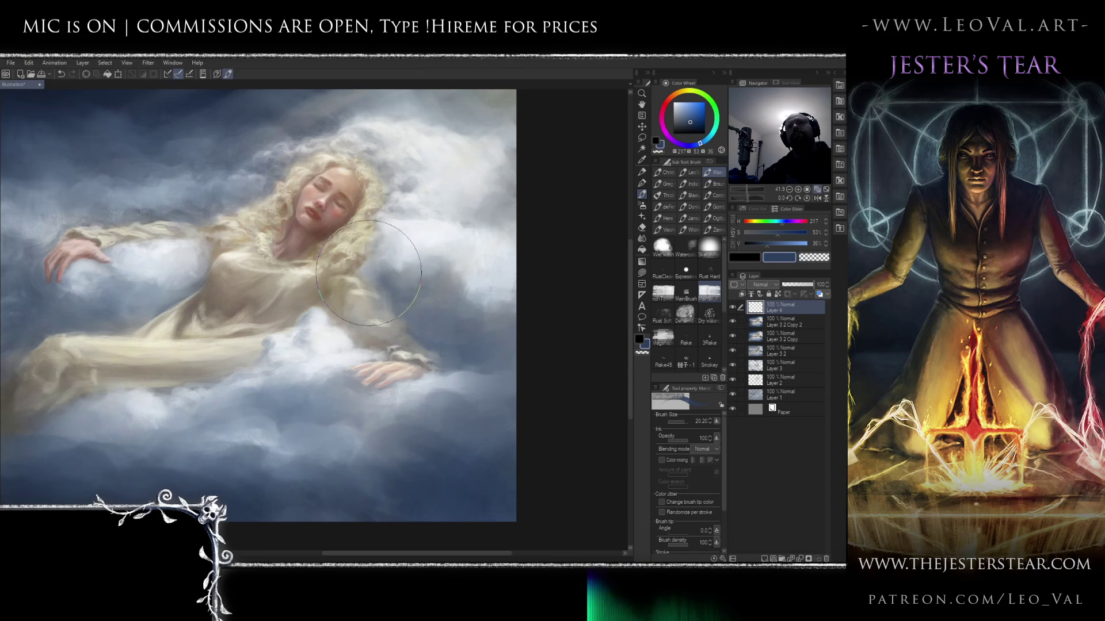
click(764, 324)
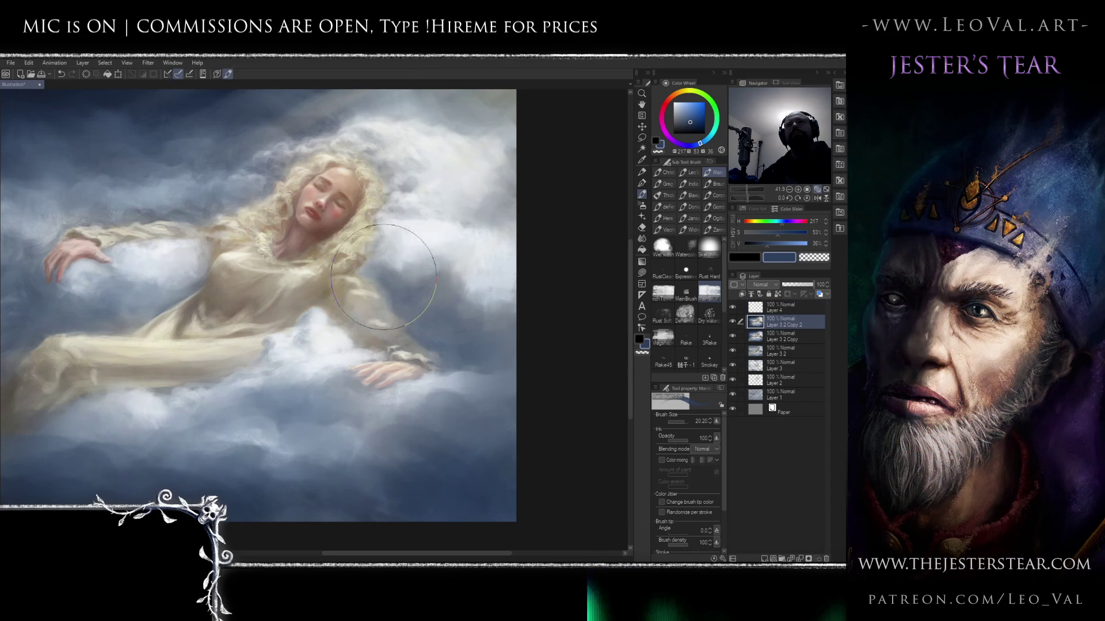
- Zoom out, sample a darker slate blue from the clouds, and toggle Layer 3 2 Copy 2 off and on
scroll(437, 311, down, 2)
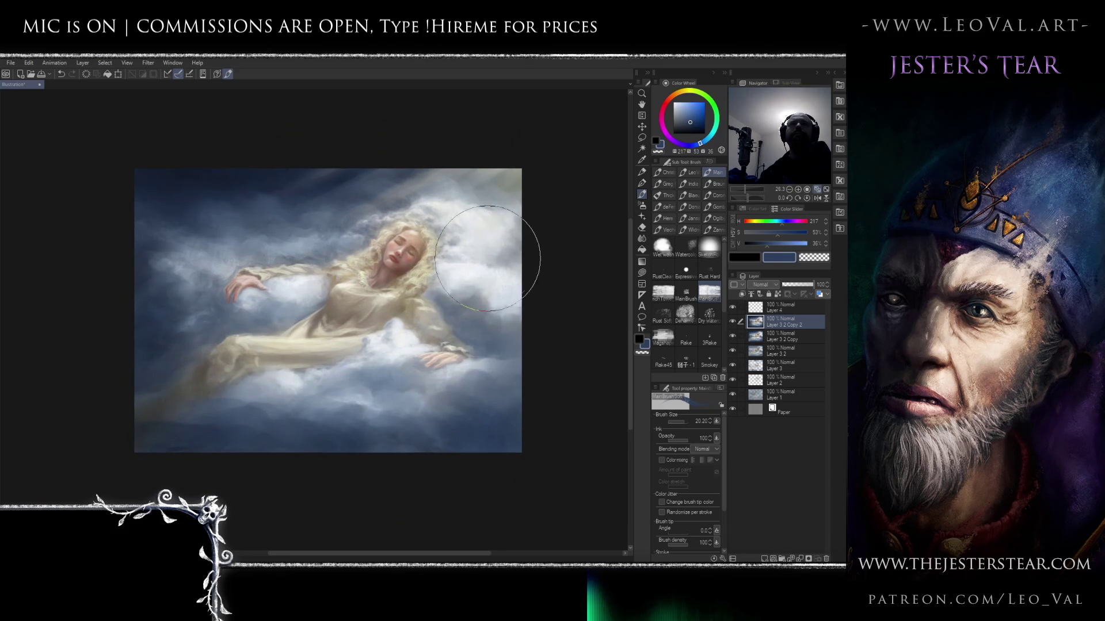
scroll(520, 268, down, 3)
drag(445, 359, 459, 373)
scroll(463, 368, up, 2)
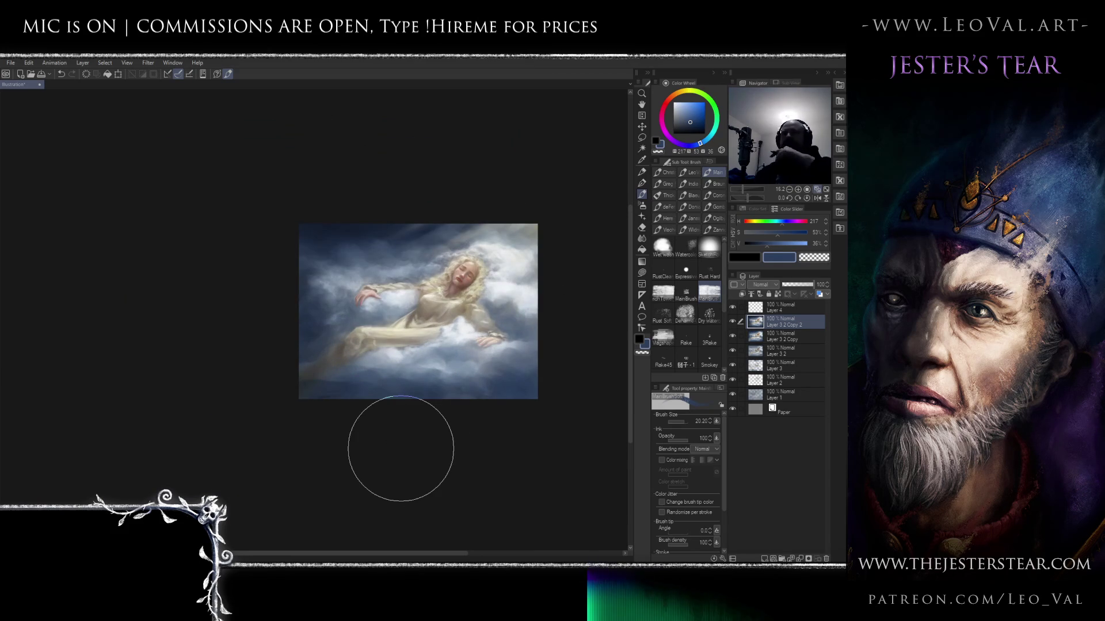
alt+click(328, 387)
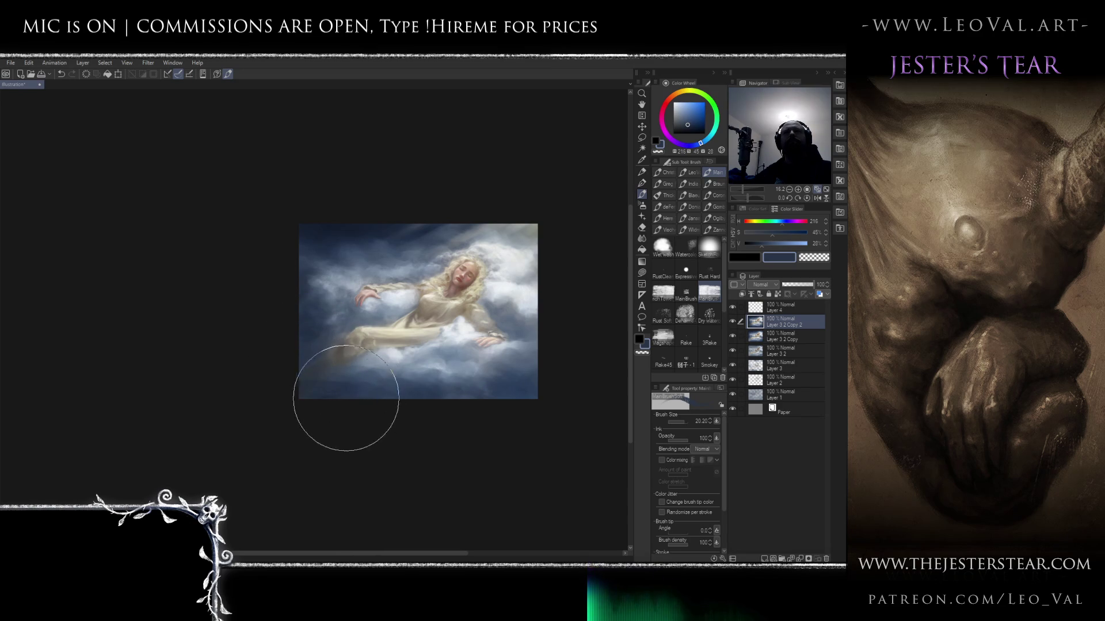
click(733, 321)
click(733, 321)
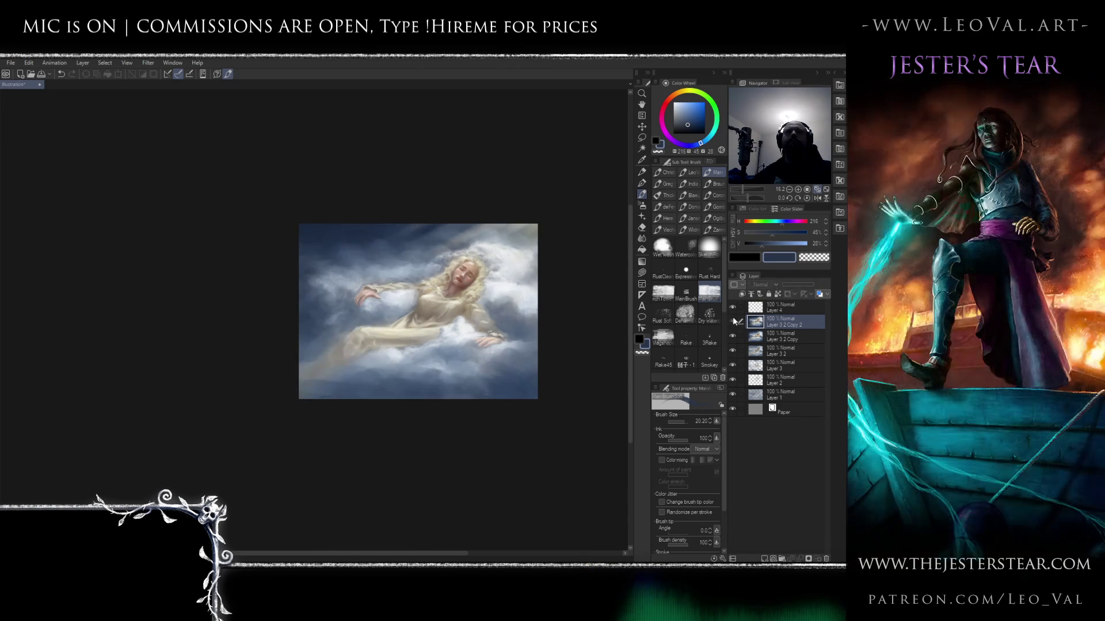
- Zoom in, mirror the canvas view horizontally, and sample a muted blue from the clouds
scroll(572, 334, up, 3)
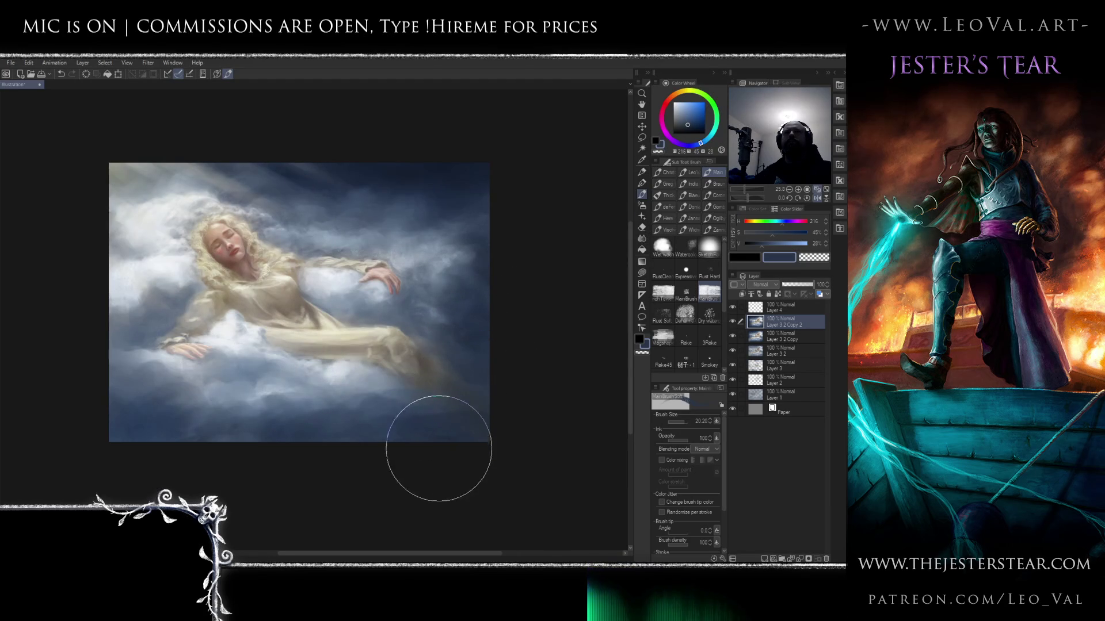
key(h)
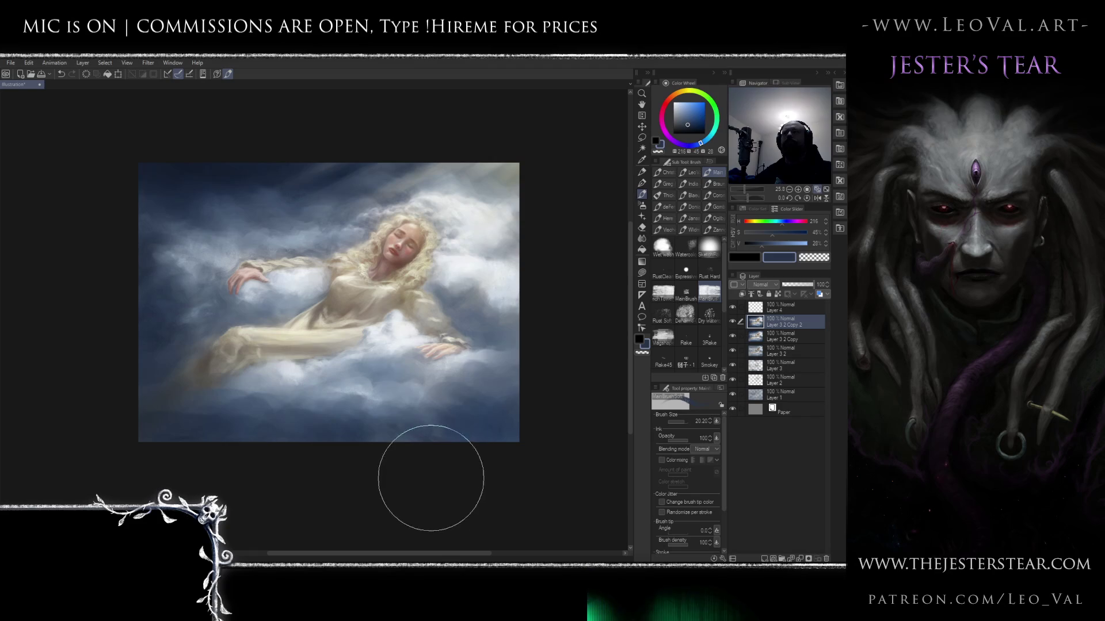
alt+click(188, 348)
- Sample several cloud blues and a light cream from the dress, shrinking the brush for detail
alt+click(188, 349)
mouse_move(187, 348)
mouse_down()
mouse_move(196, 337)
mouse_move(180, 361)
mouse_up()
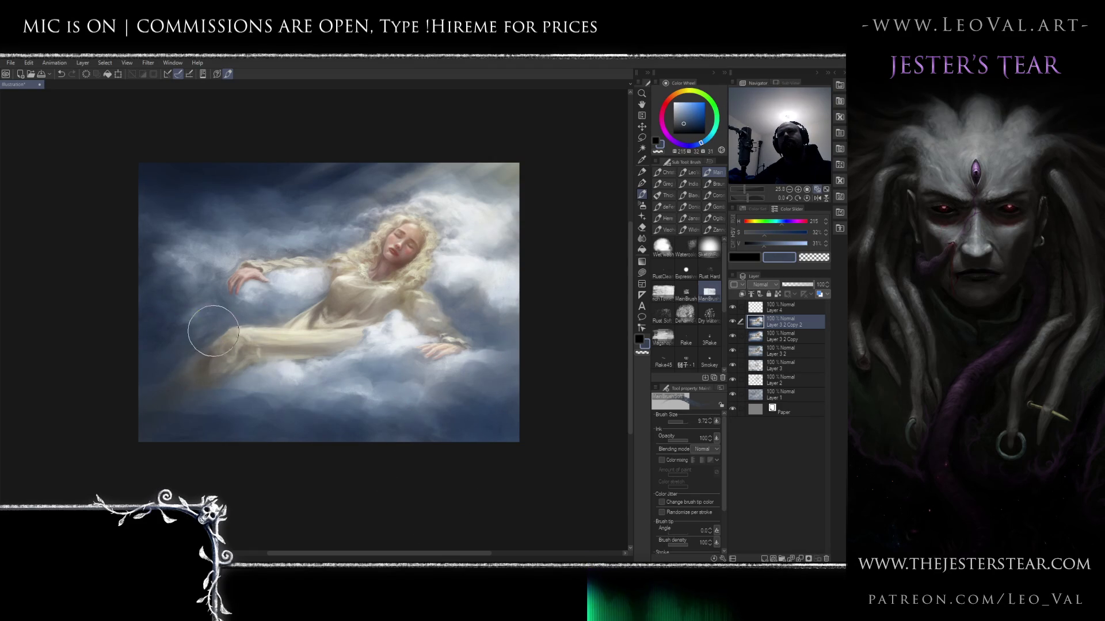
alt+click(171, 352)
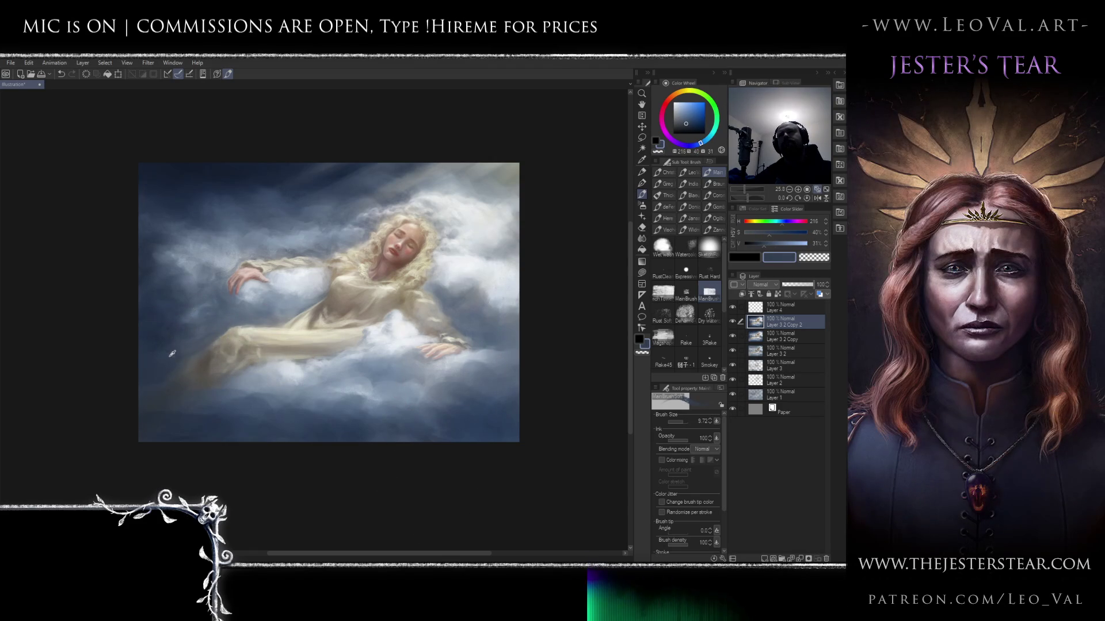
alt+click(172, 362)
alt+click(221, 322)
key(bracketleft)
key(bracketleft)
key(bracketleft)
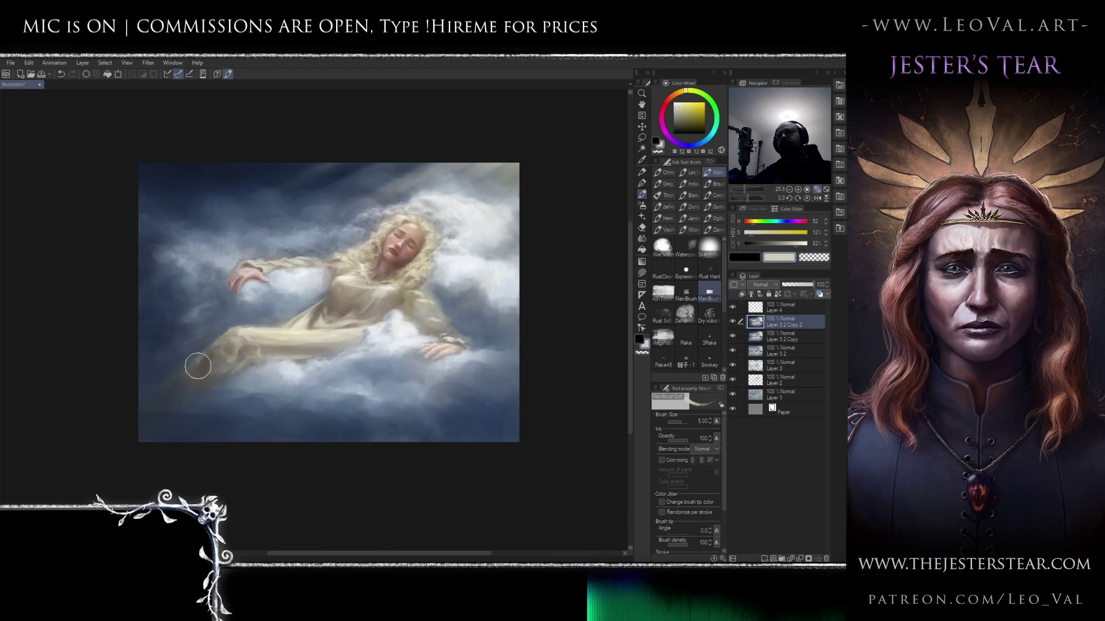
- Sample dark and warm brown tones around the hem with an even smaller brush
alt+click(195, 367)
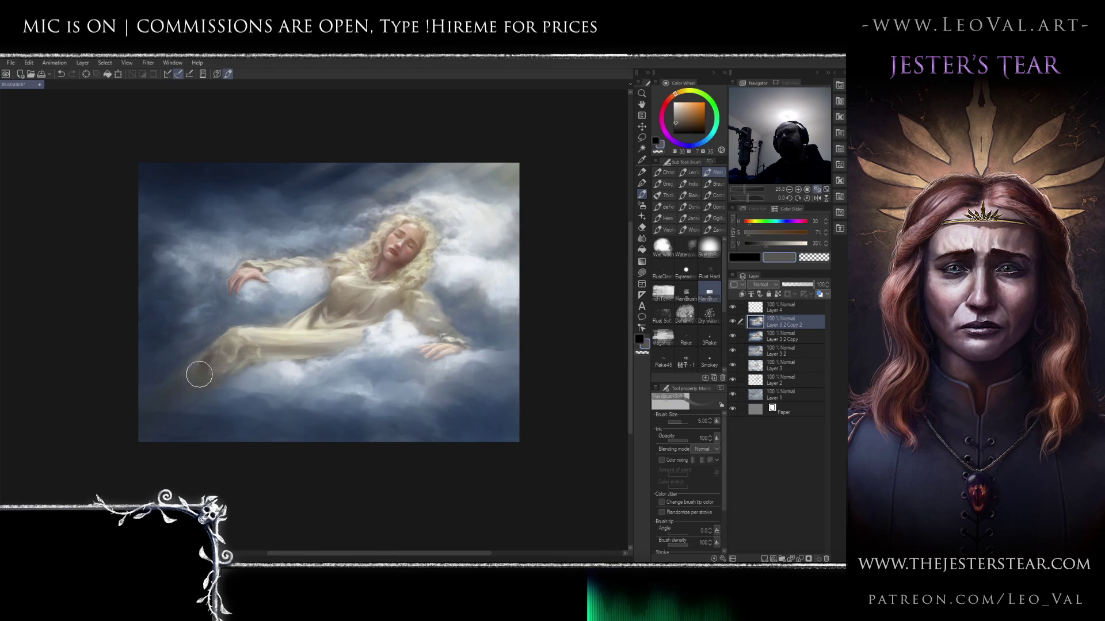
alt+click(213, 357)
key(bracketleft)
alt+click(208, 365)
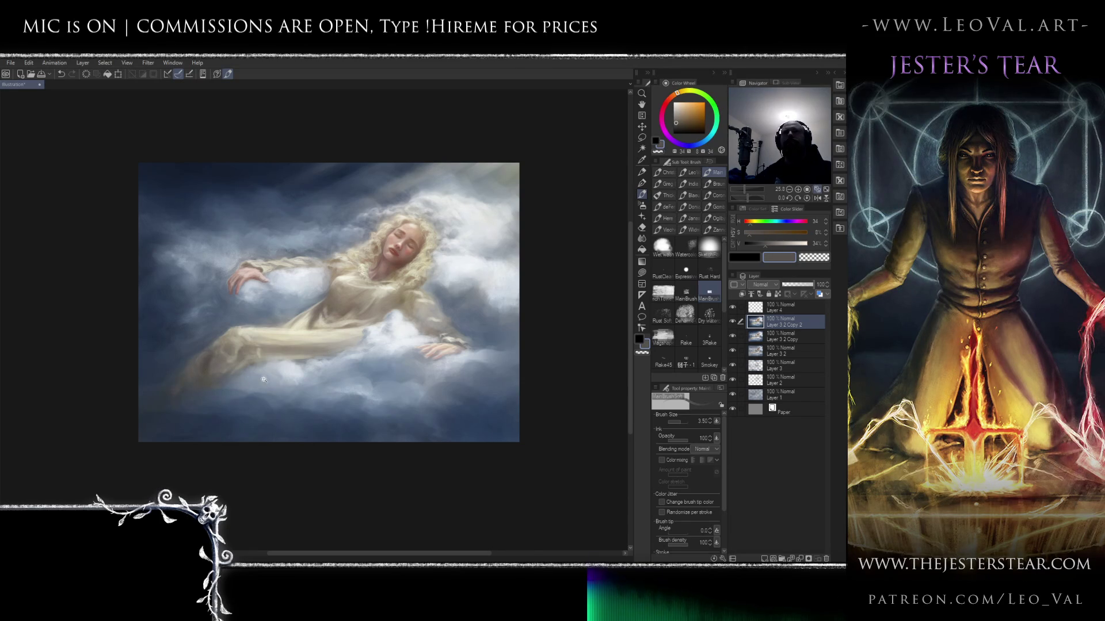
- Pick a dark cloud blue and enlarge the brush for broader strokes over the hem and clouds
scroll(233, 393, down, 5)
scroll(234, 382, up, 3)
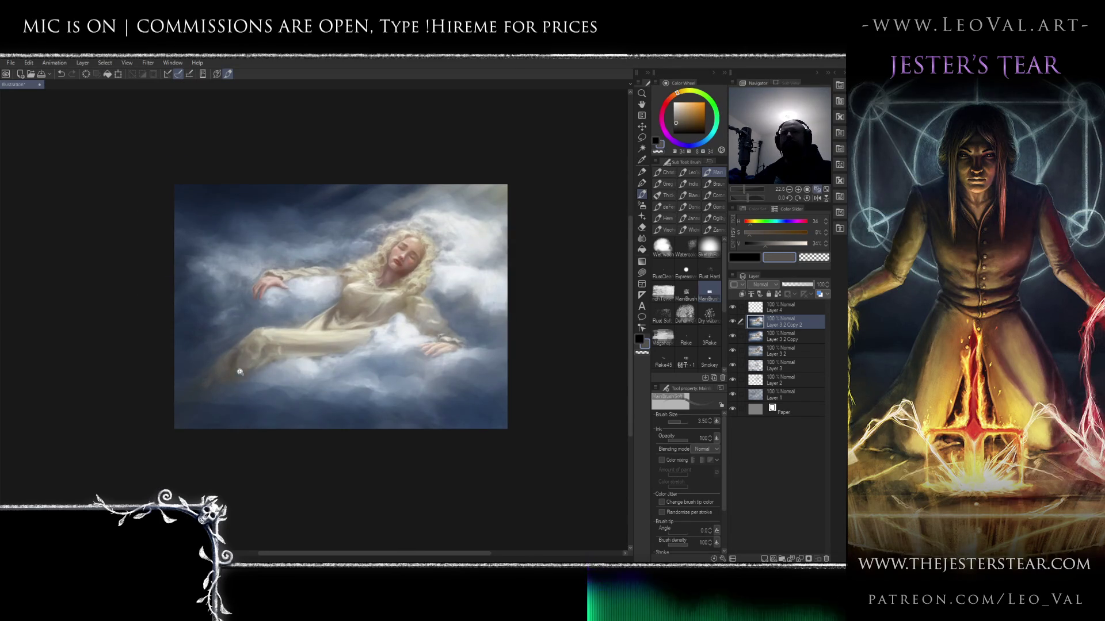
scroll(201, 345, up, 1)
alt+click(207, 396)
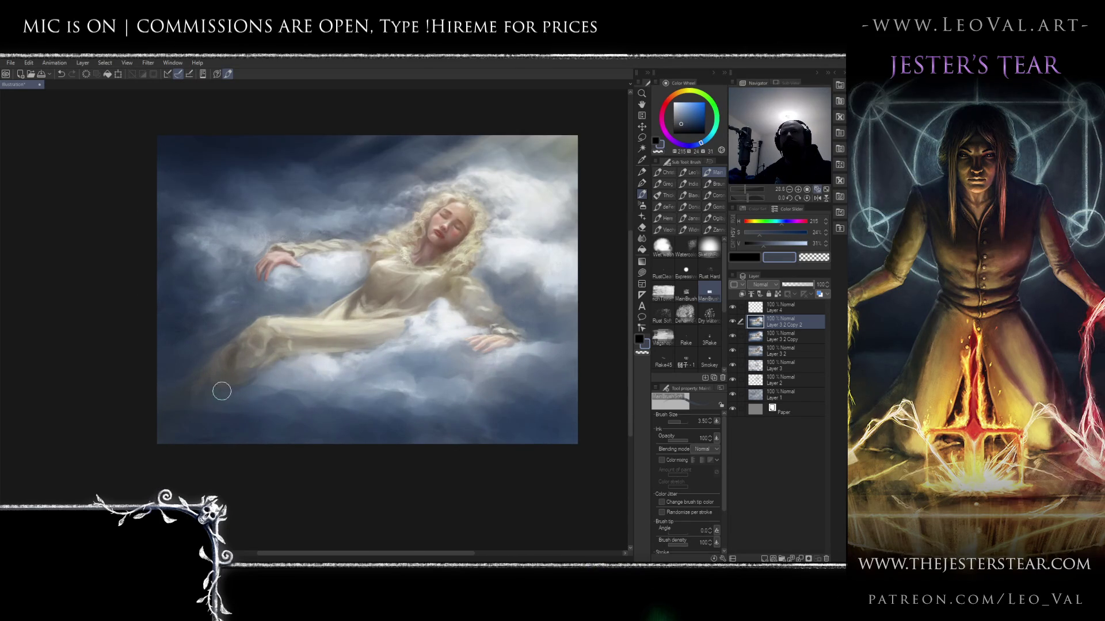
drag(223, 401, 253, 383)
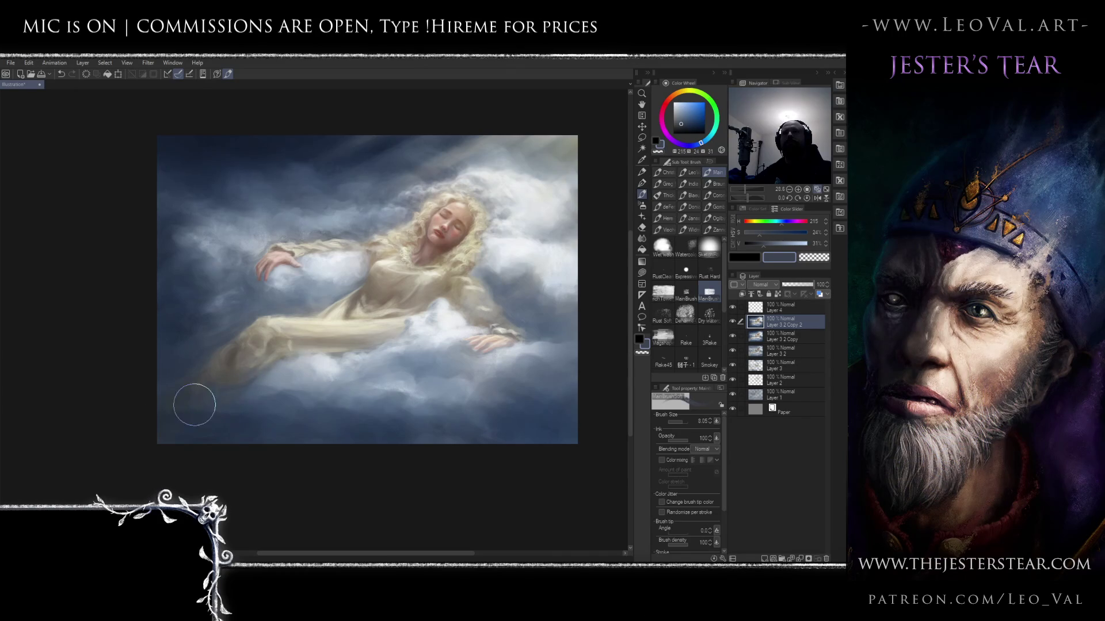
scroll(215, 443, down, 5)
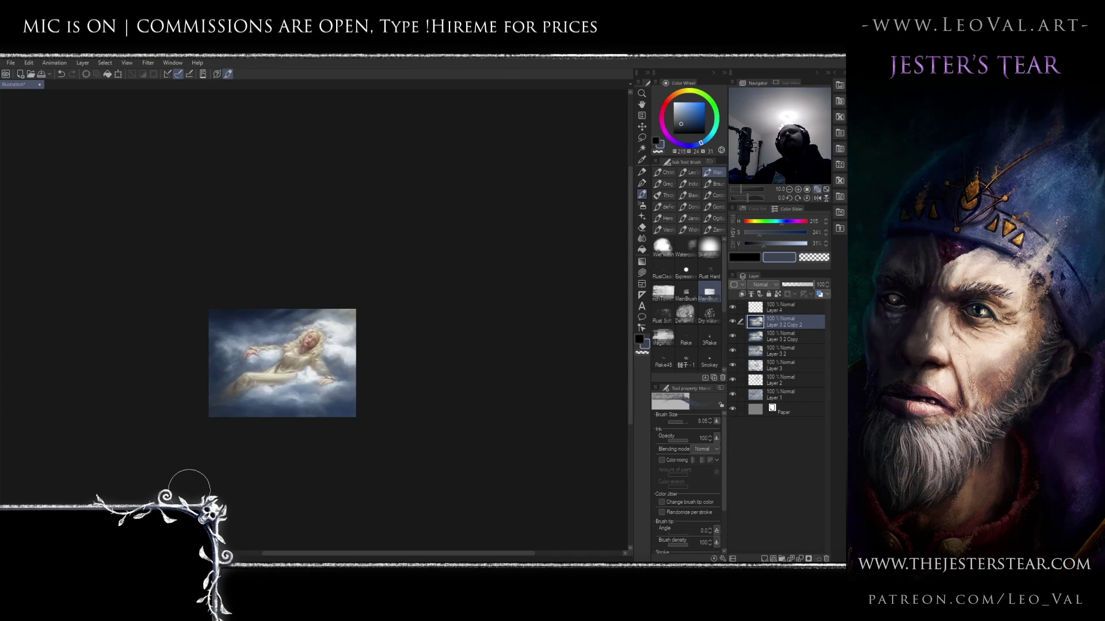
scroll(325, 350, up, 5)
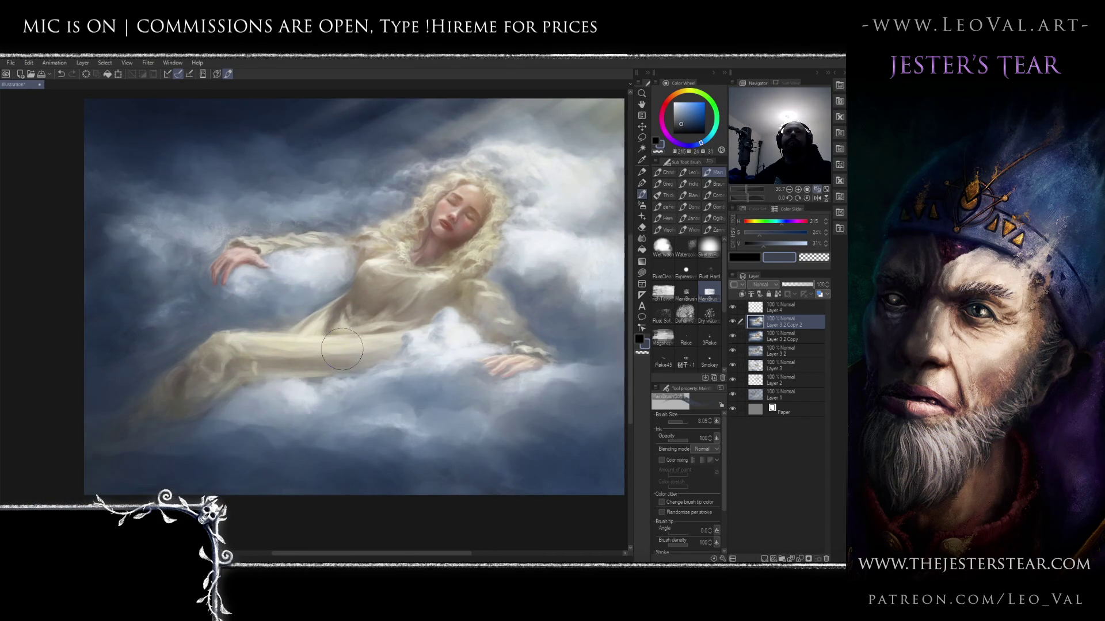
- Flip the view horizontally three times to compare the composition, then select Layer 4
key(h)
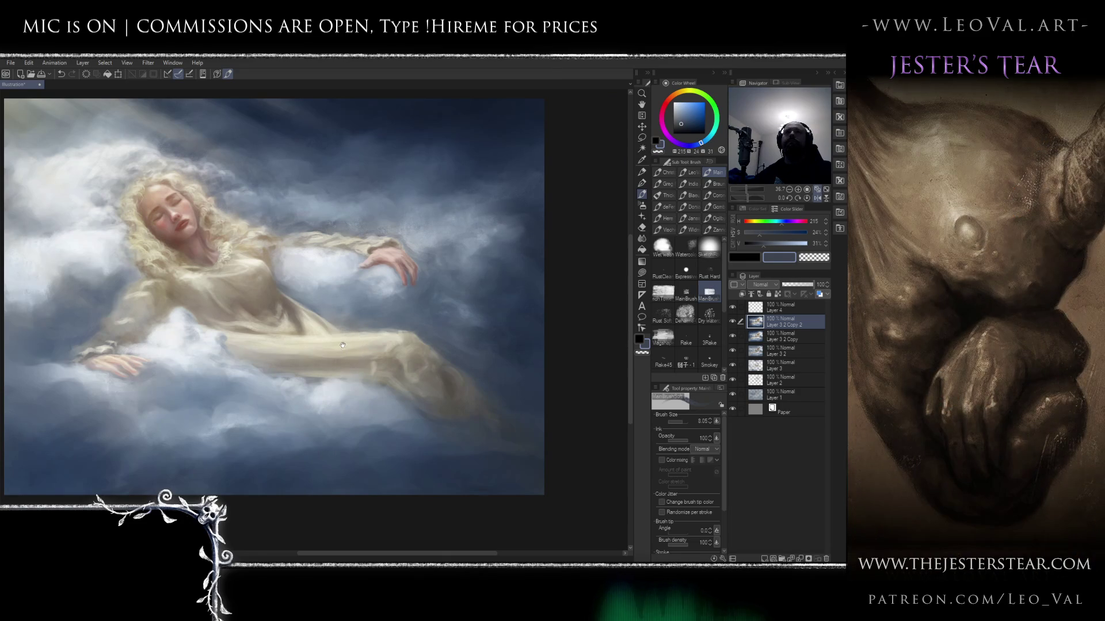
scroll(343, 345, down, 1)
key(h)
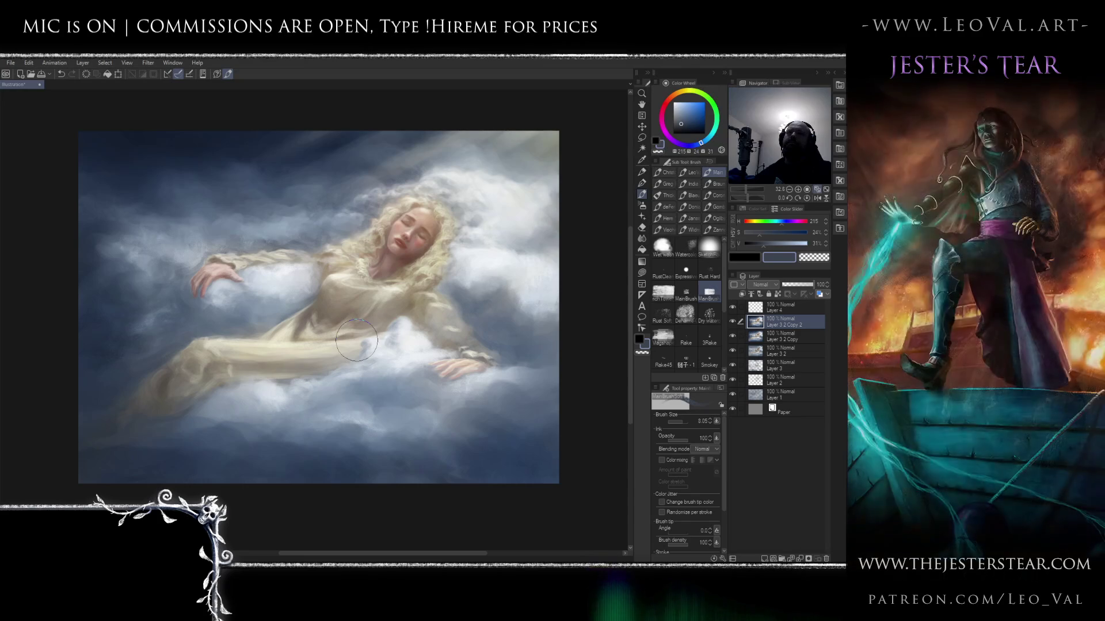
key(h)
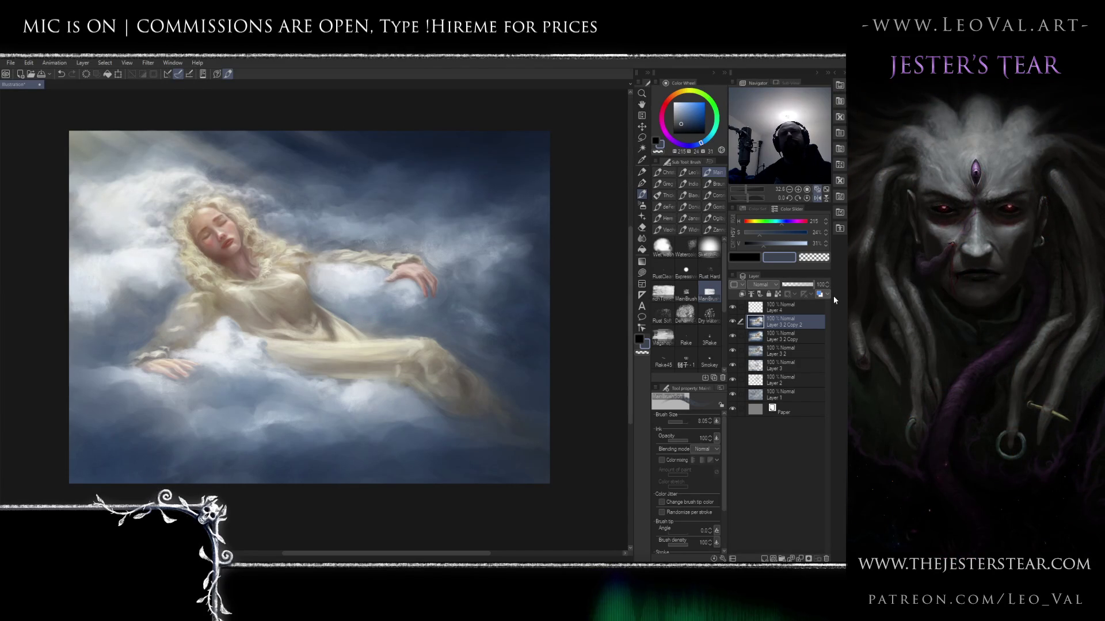
click(811, 306)
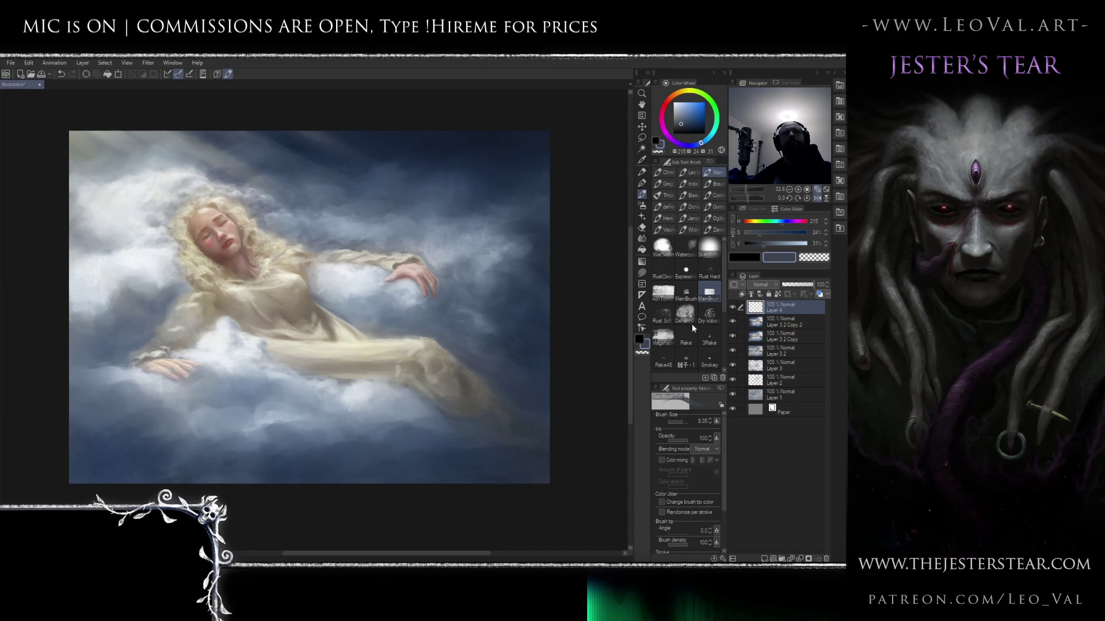
- Add a Tone Curve correction layer (Ctrl+M), adjusting the curve for deeper contrast and cooler tones
key(ctrl+m)
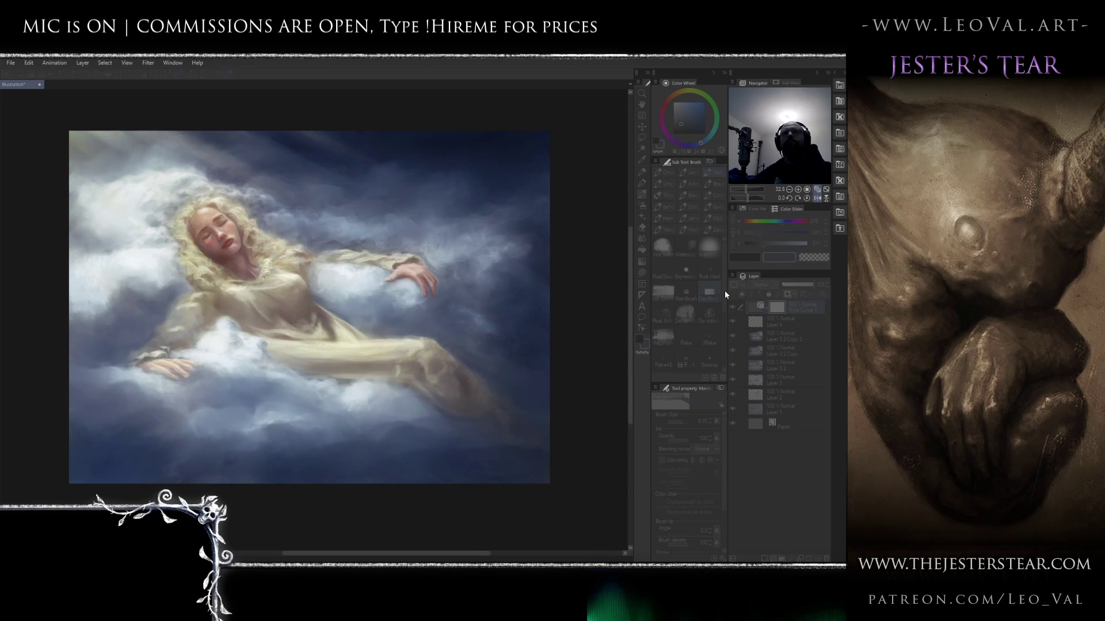
key(ctrl+z)
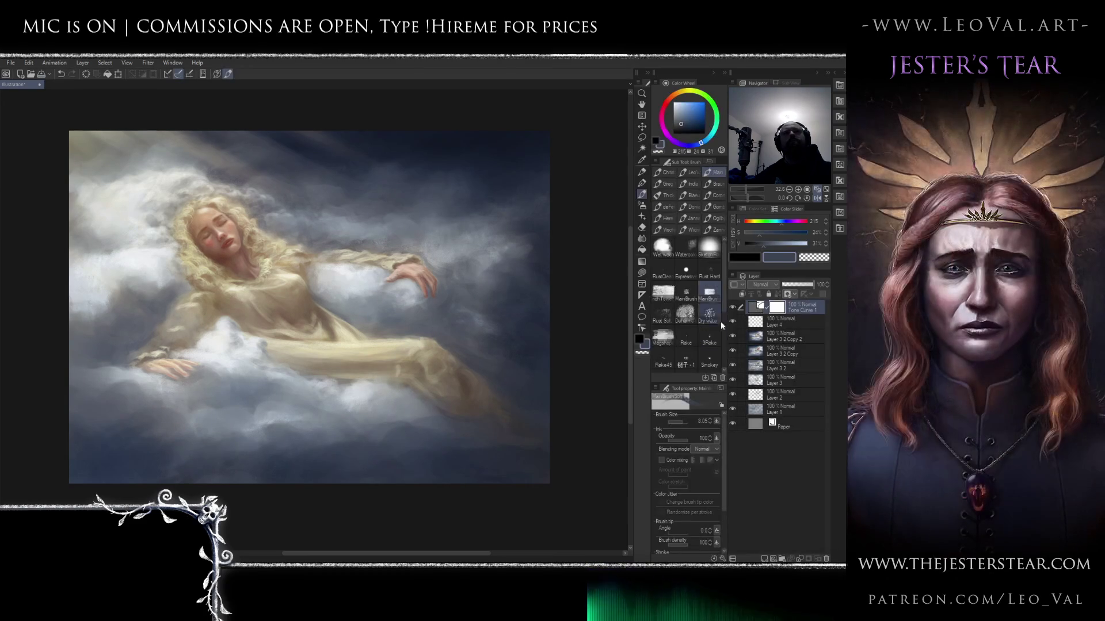
- Toggle Tone Curve 1 off and on and mirror the view to judge the correction
click(733, 307)
click(734, 307)
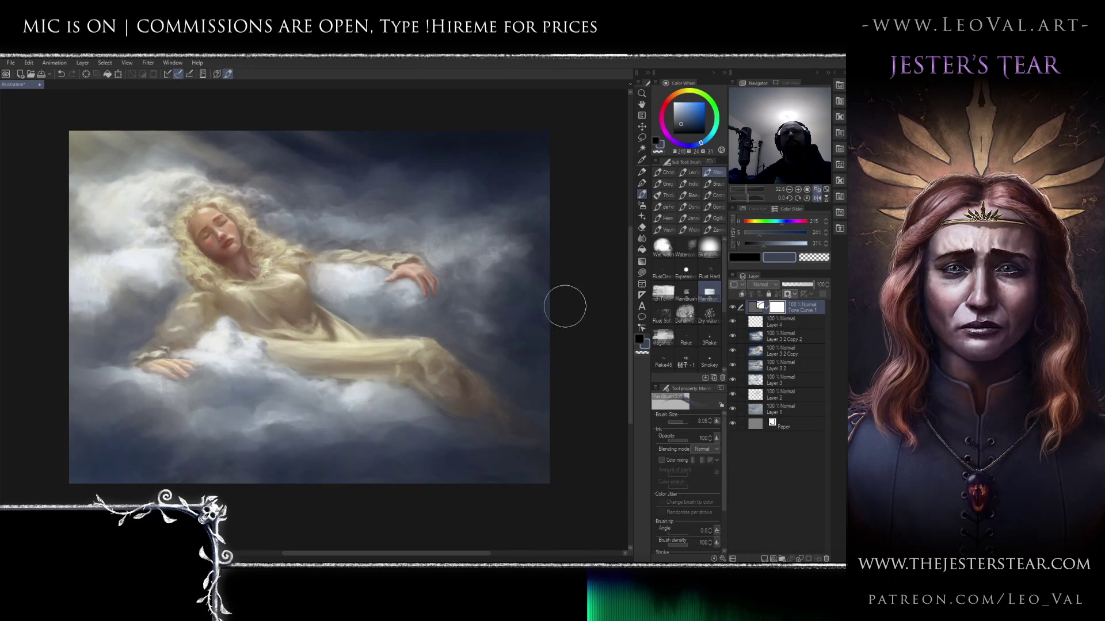
key(h)
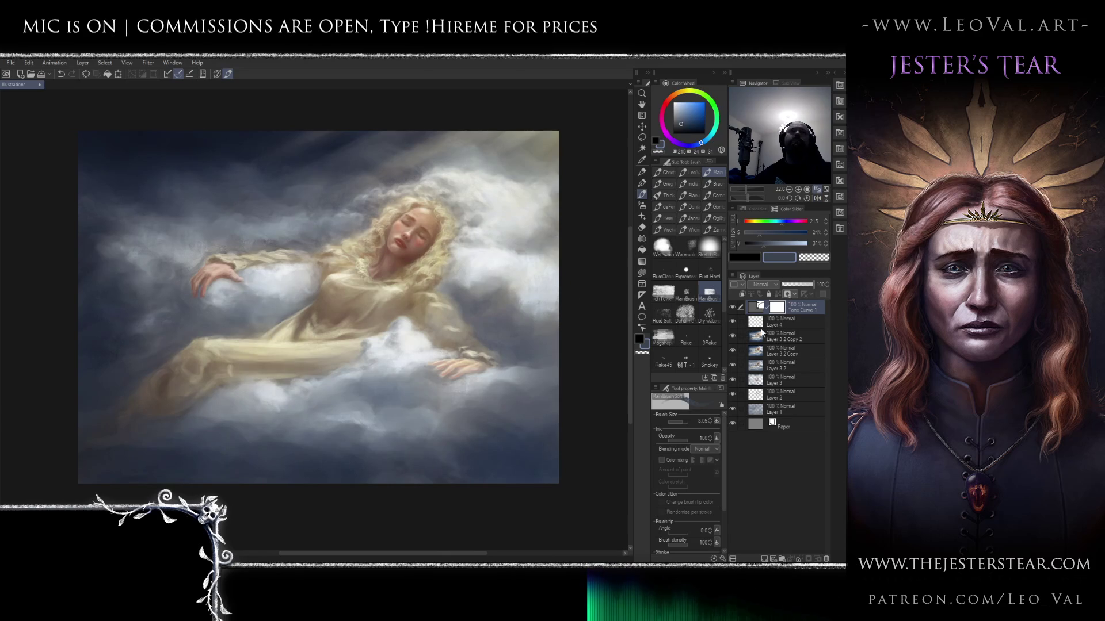
click(733, 308)
click(732, 308)
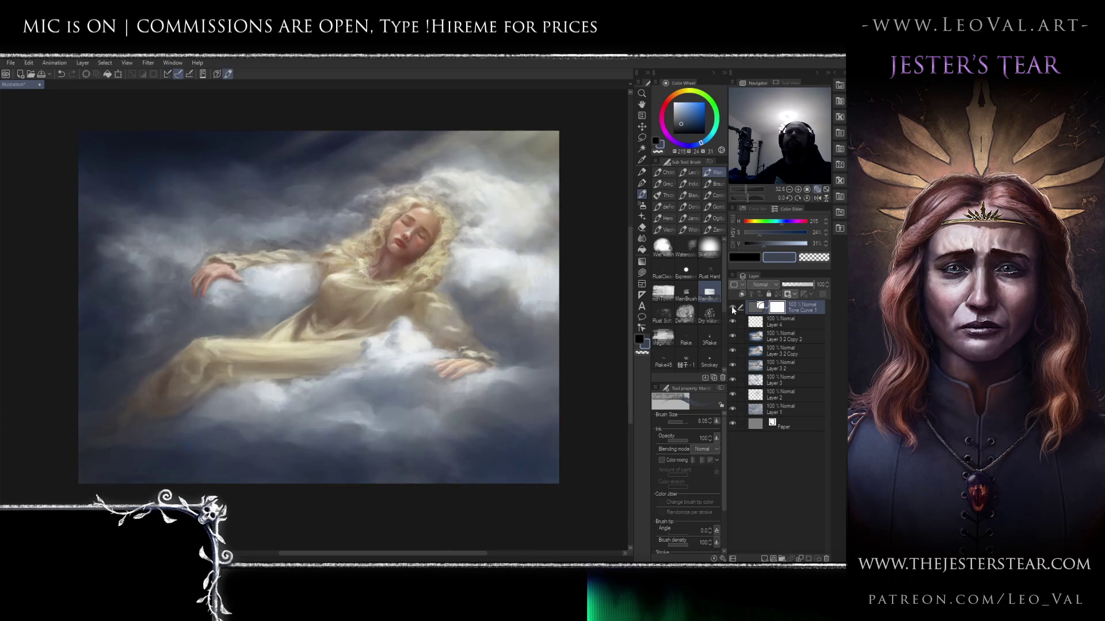
click(732, 308)
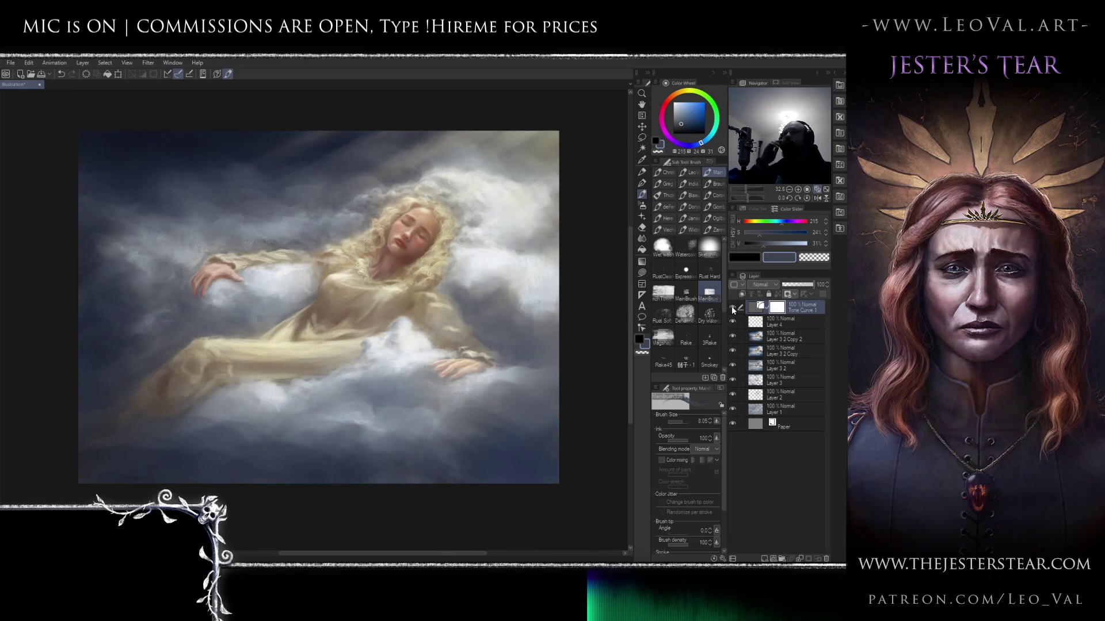
- Keep comparing Tone Curve 1 on and off, then add a Color Balance correction layer
click(733, 309)
click(733, 309)
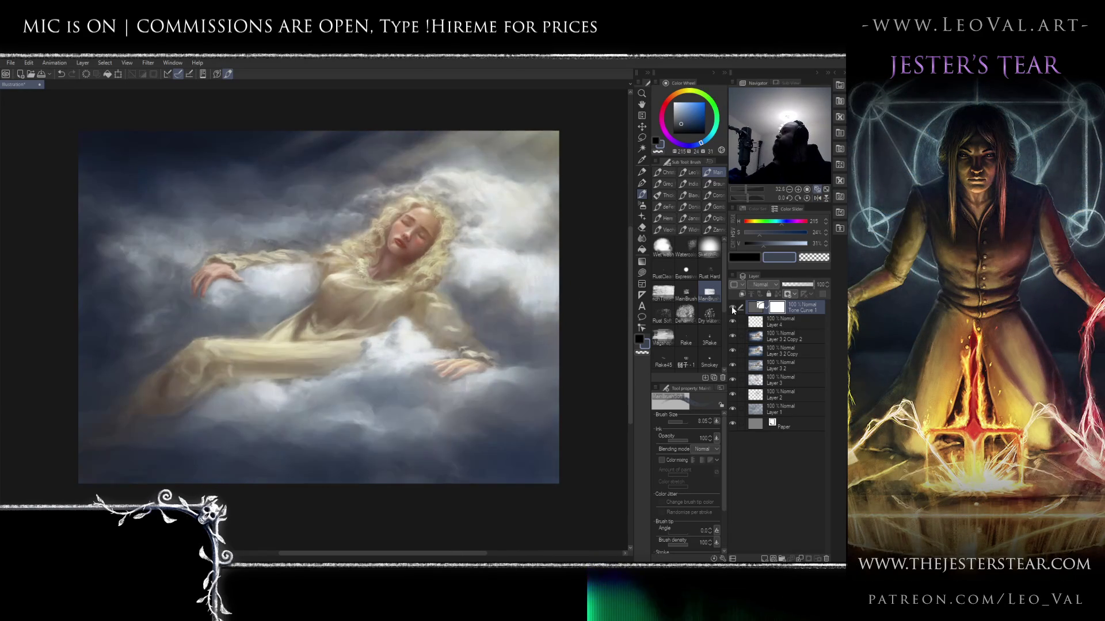
click(732, 308)
click(732, 308)
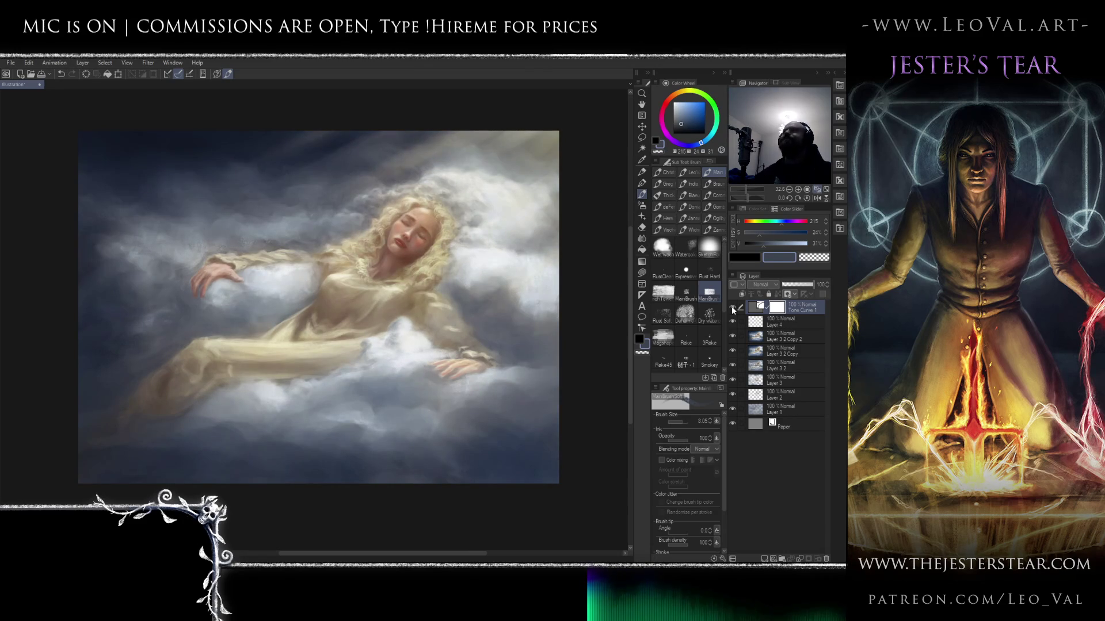
click(732, 309)
click(733, 308)
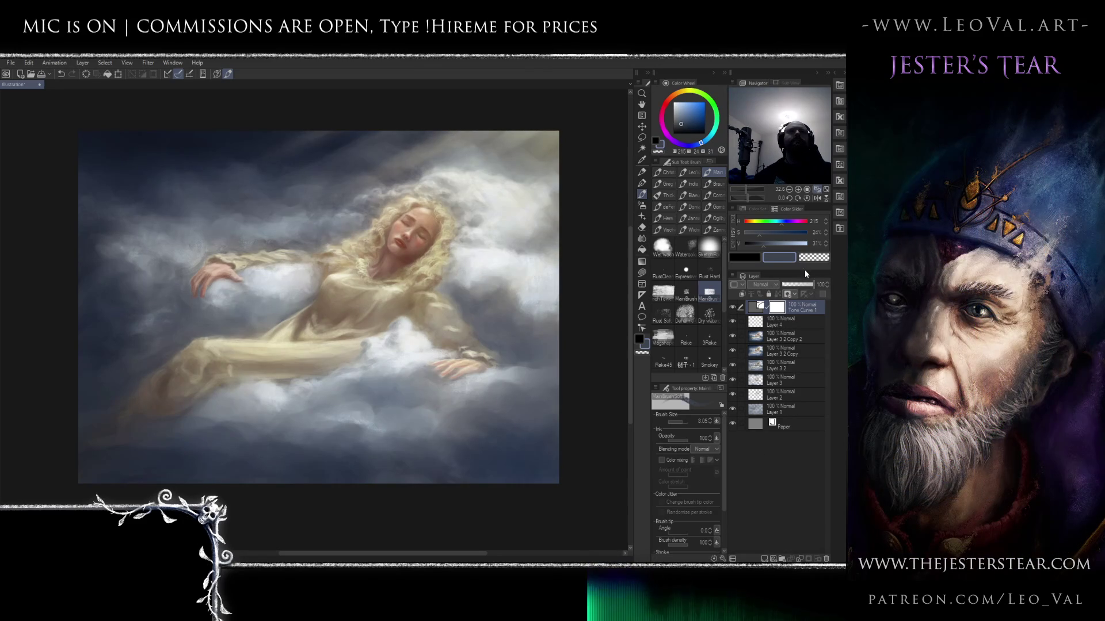
key(ctrl+b)
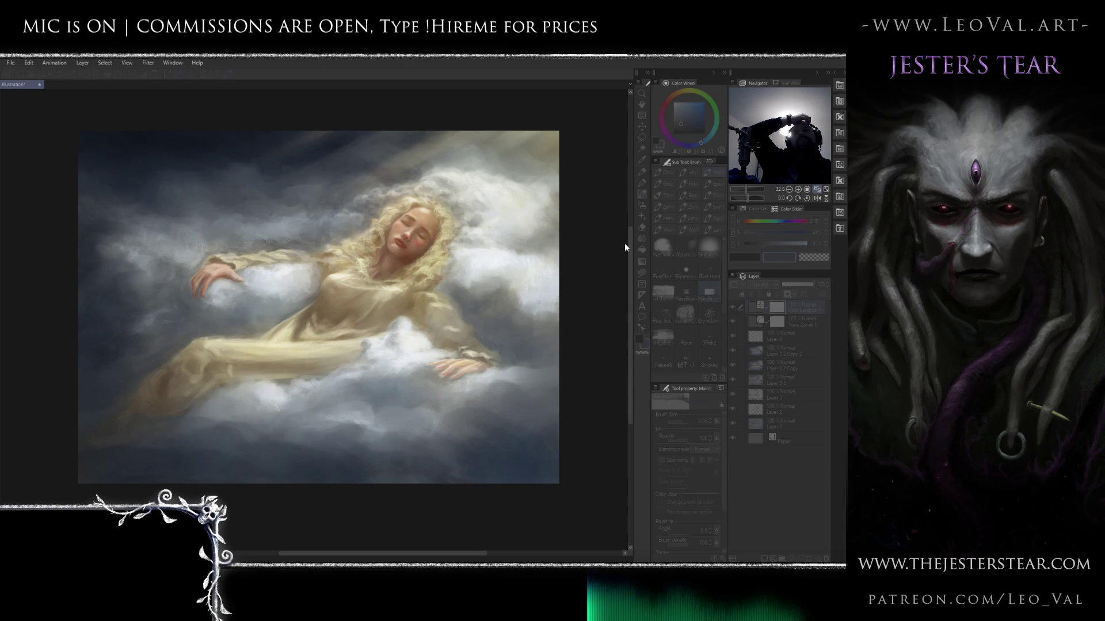
- Confirm the Color Balance settings and toggle the correction layers off and on to compare
click(732, 307)
click(733, 321)
click(733, 308)
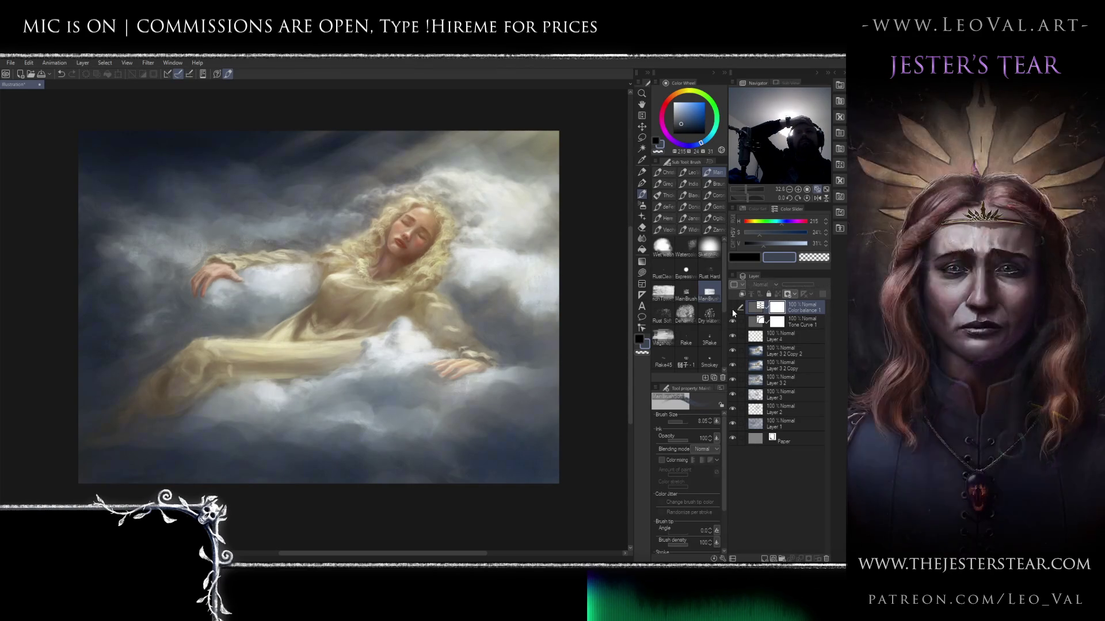
click(733, 308)
click(733, 319)
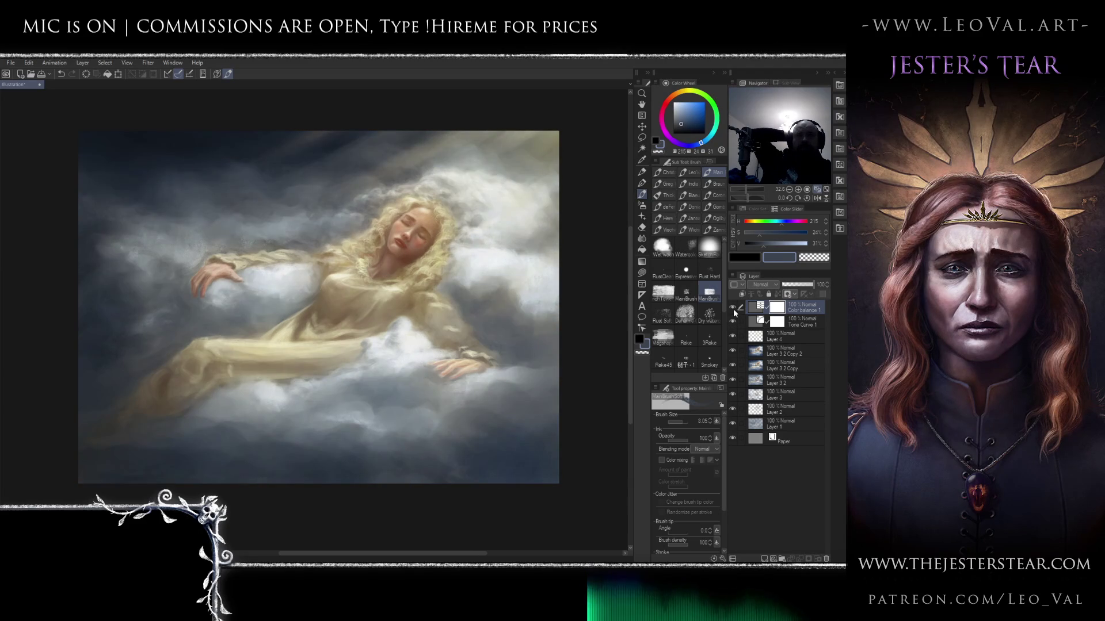
click(733, 320)
- Recheck Color balance 1, add the empty Layer 5 on top, and sample a dark warm brown
click(731, 308)
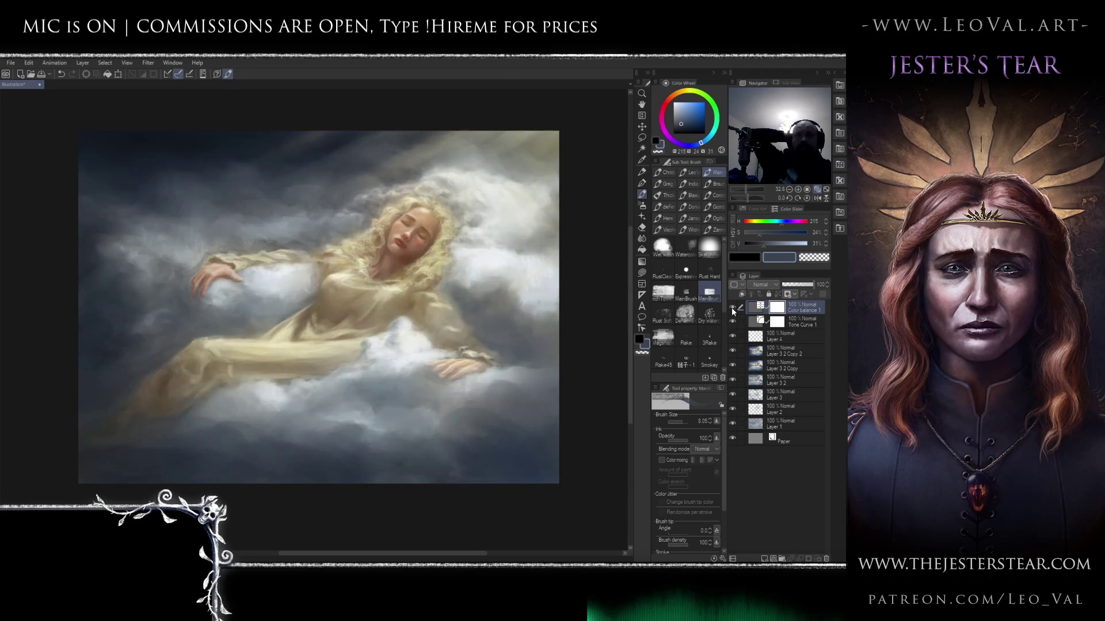
click(731, 307)
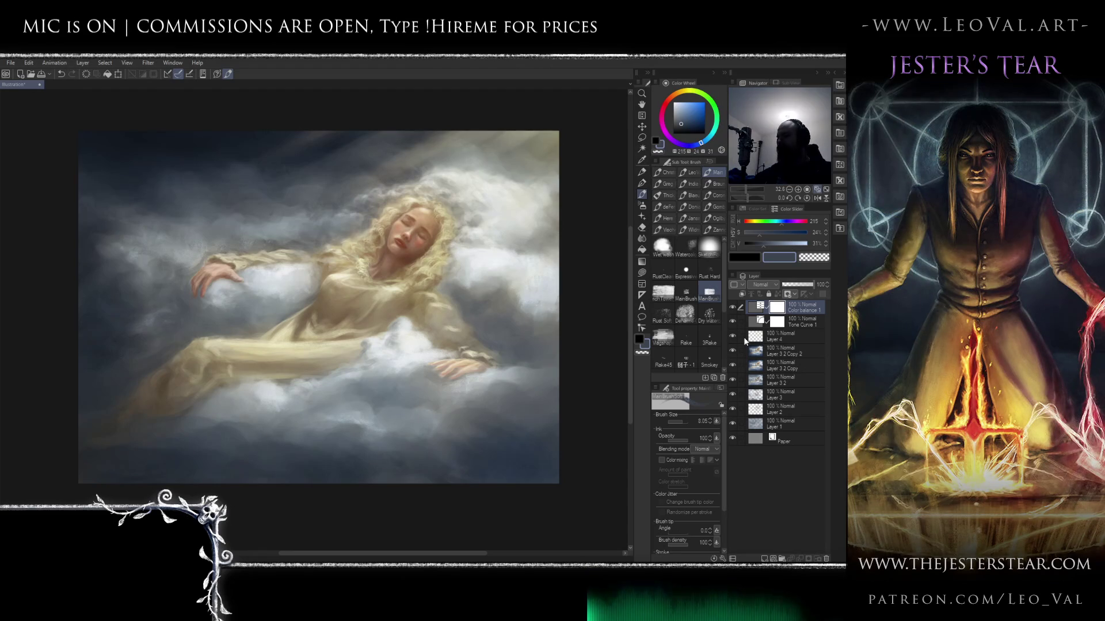
key(ctrl+shift+n)
alt+click(156, 393)
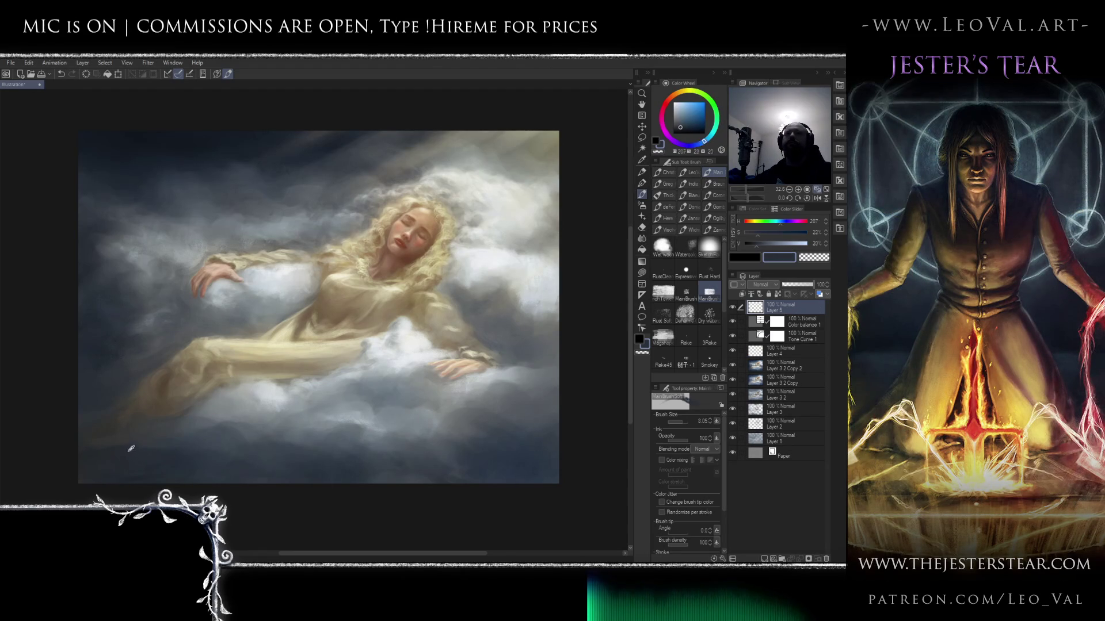
- Re-sample a darker brown, frame the lower-right corner, and shrink the brush for fine lettering
alt+click(164, 383)
mouse_move(173, 377)
mouse_down()
mouse_move(230, 322)
mouse_move(189, 348)
mouse_up()
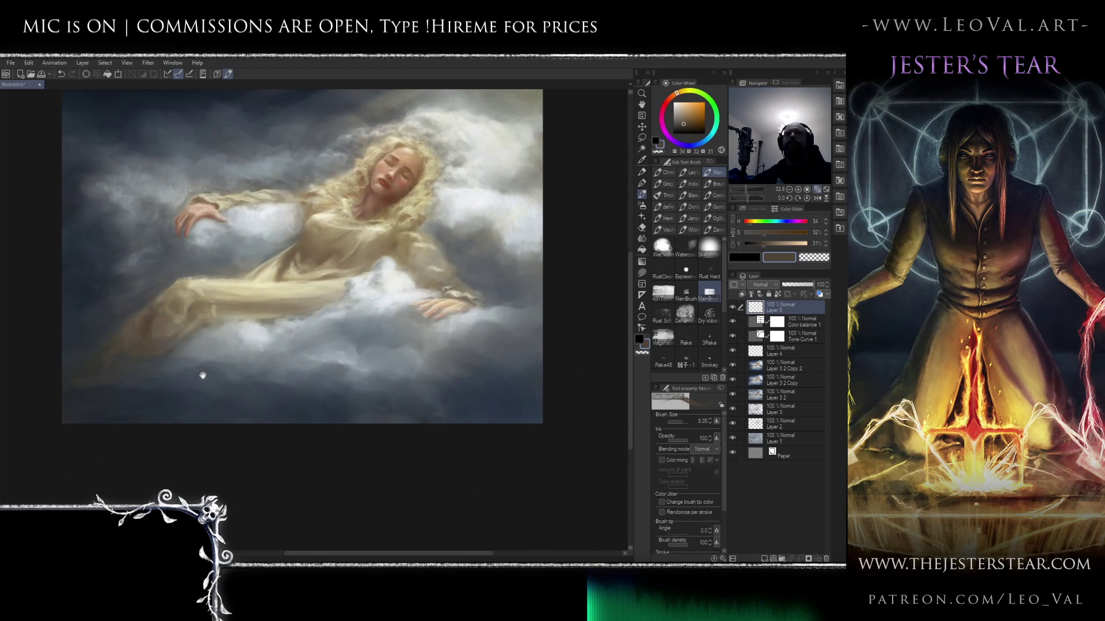
scroll(374, 311, up, 5)
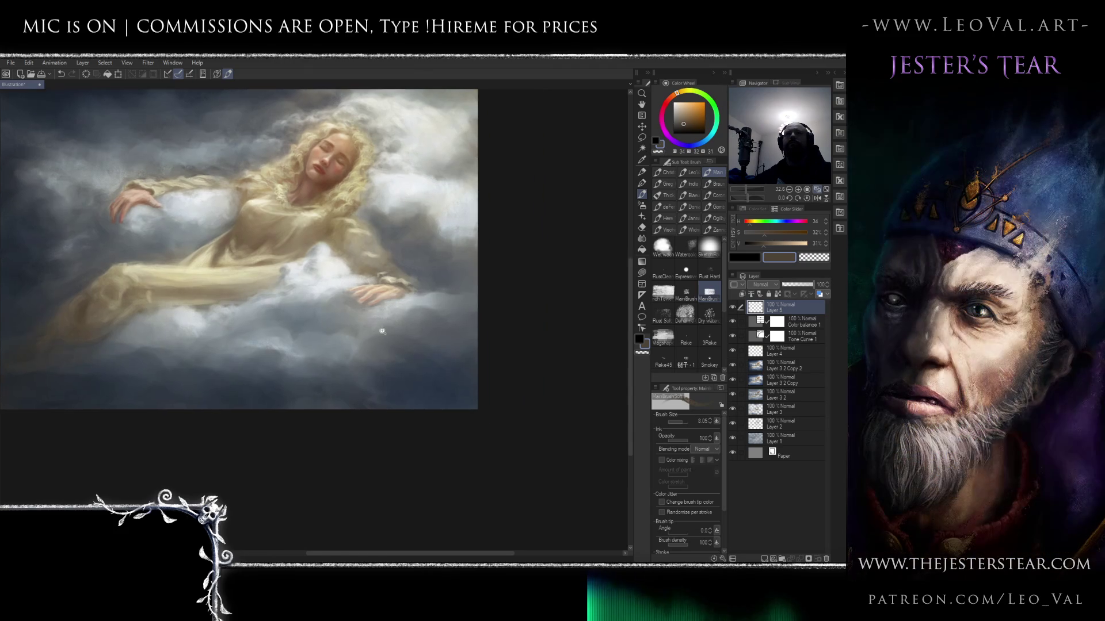
drag(372, 287, 360, 252)
key(bracketleft)
key(bracketleft)
key(bracketleft)
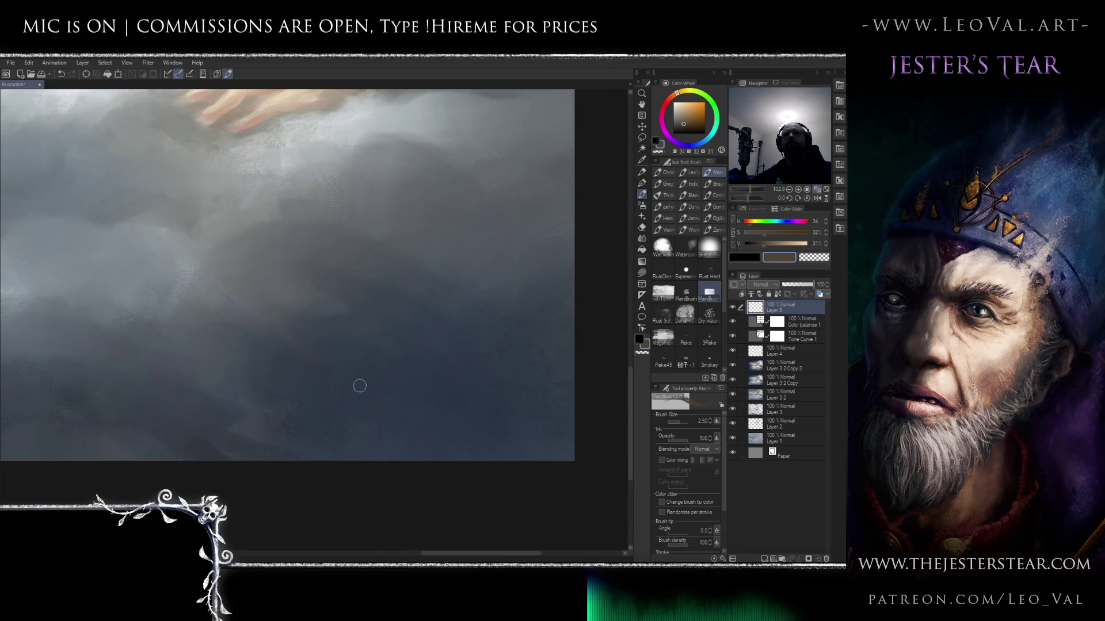
key(bracketleft)
key(bracketleft)
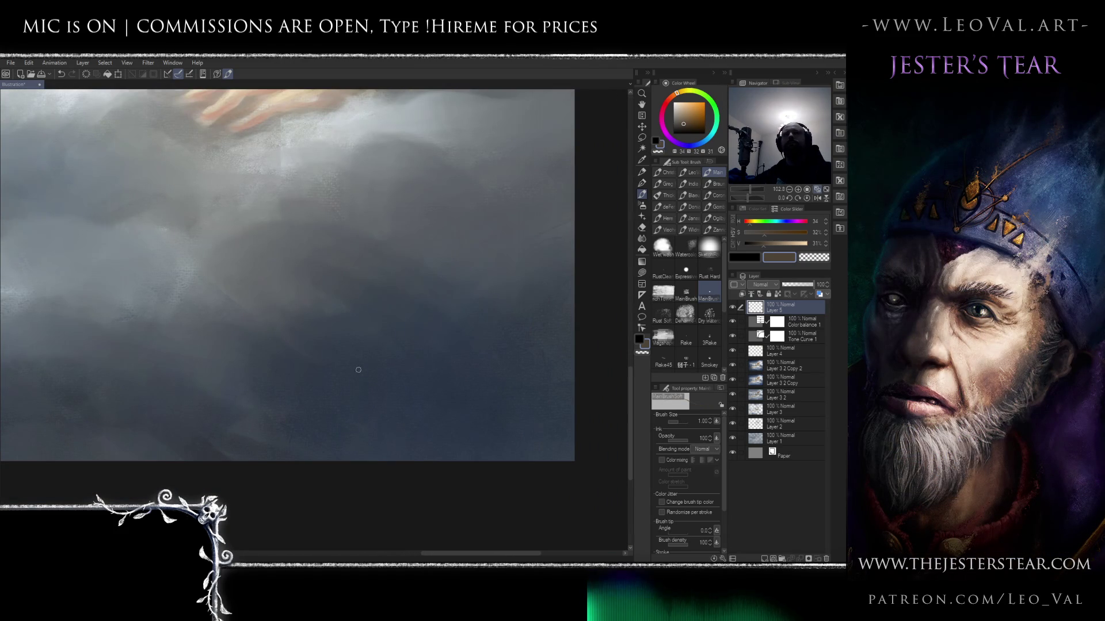
key(ctrl+z)
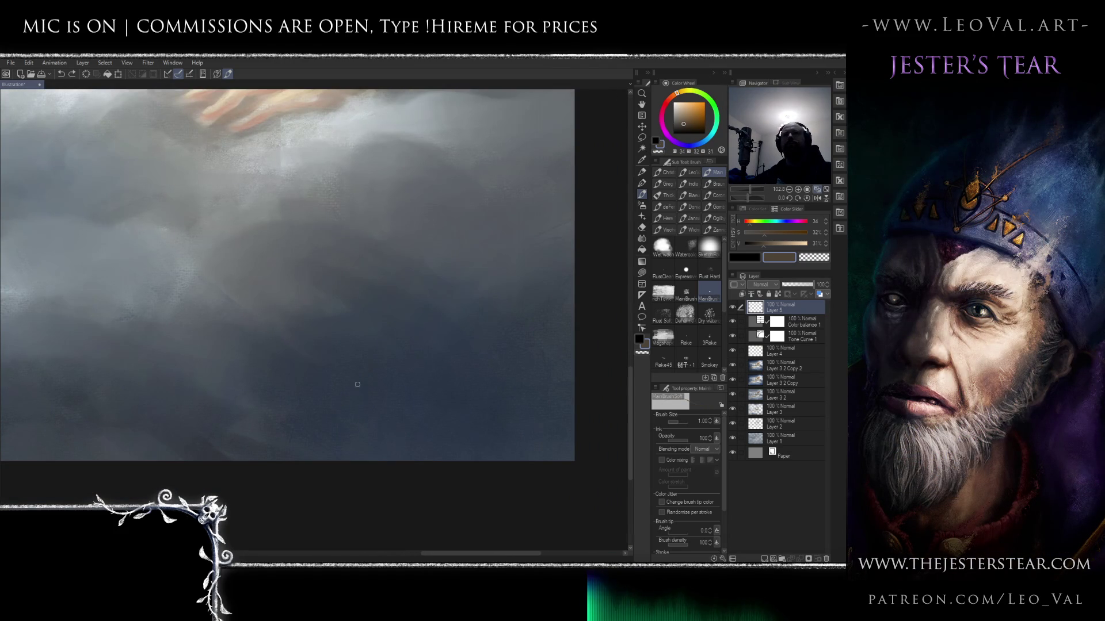
- Write the signature in the lower-right corner, undo a stray letter, and nudge it into place
drag(363, 402, 398, 394)
drag(338, 393, 411, 386)
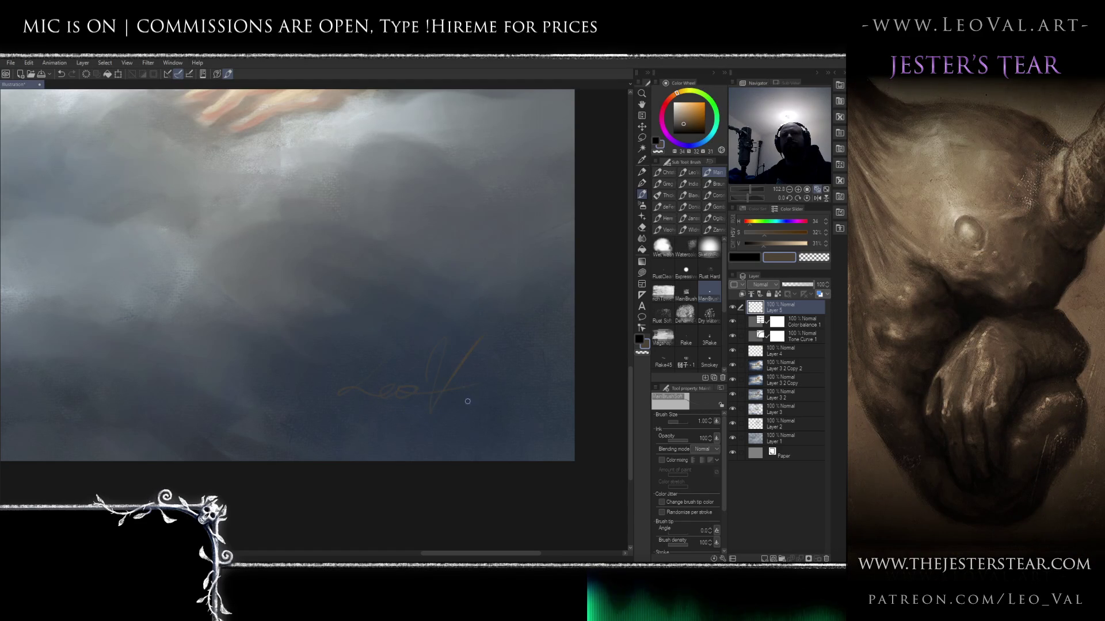
mouse_move(497, 389)
mouse_down()
mouse_move(395, 247)
mouse_move(355, 280)
mouse_up()
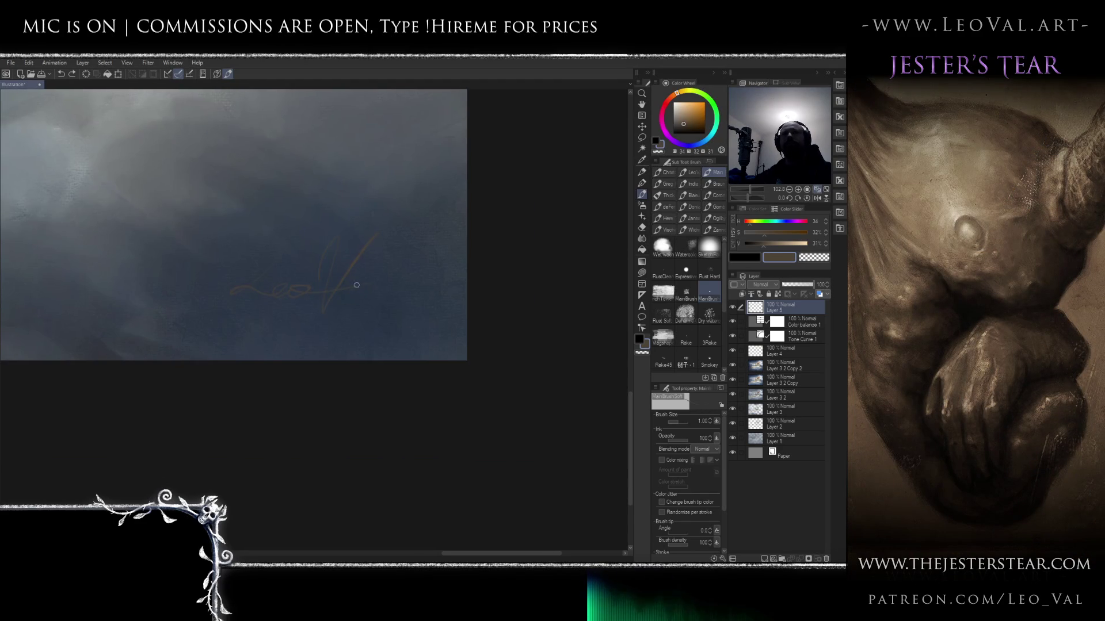
key(ctrl+z)
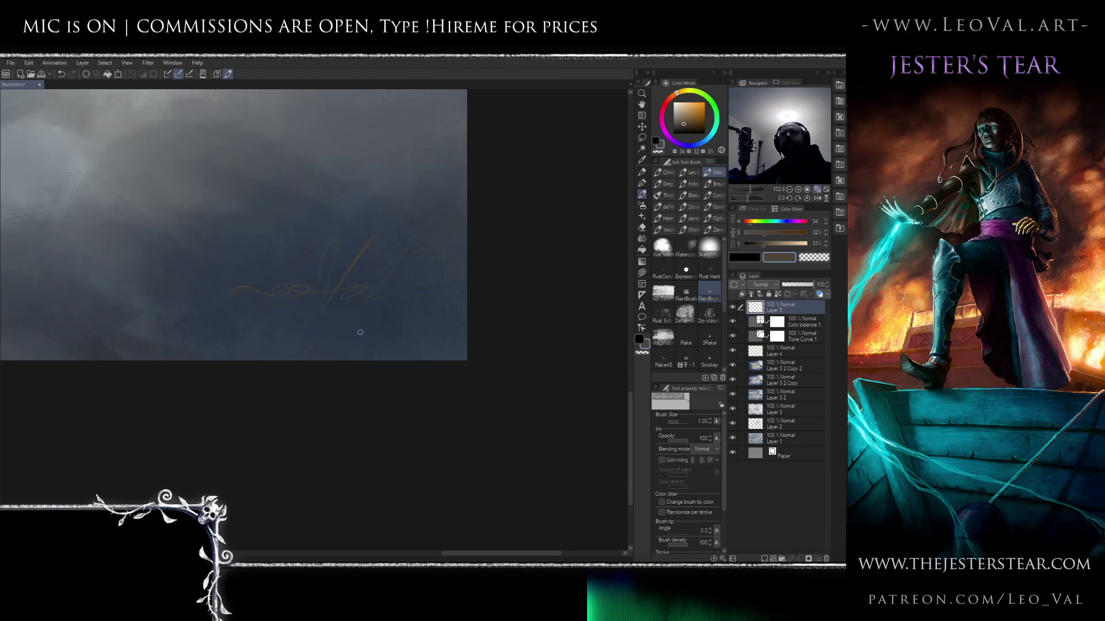
drag(419, 286, 419, 317)
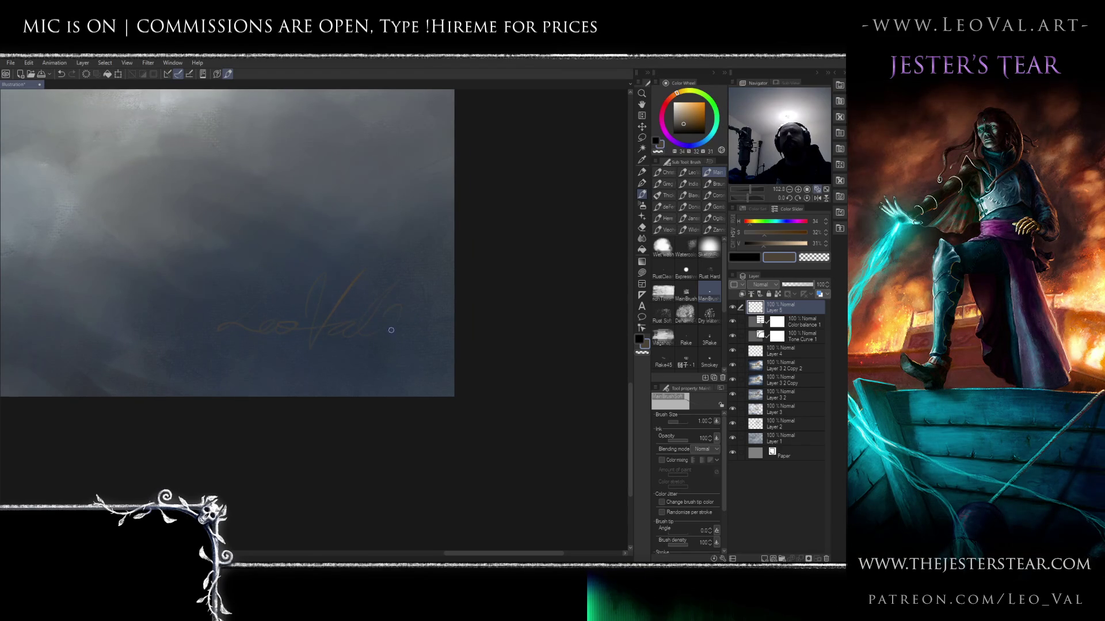
drag(355, 367, 406, 343)
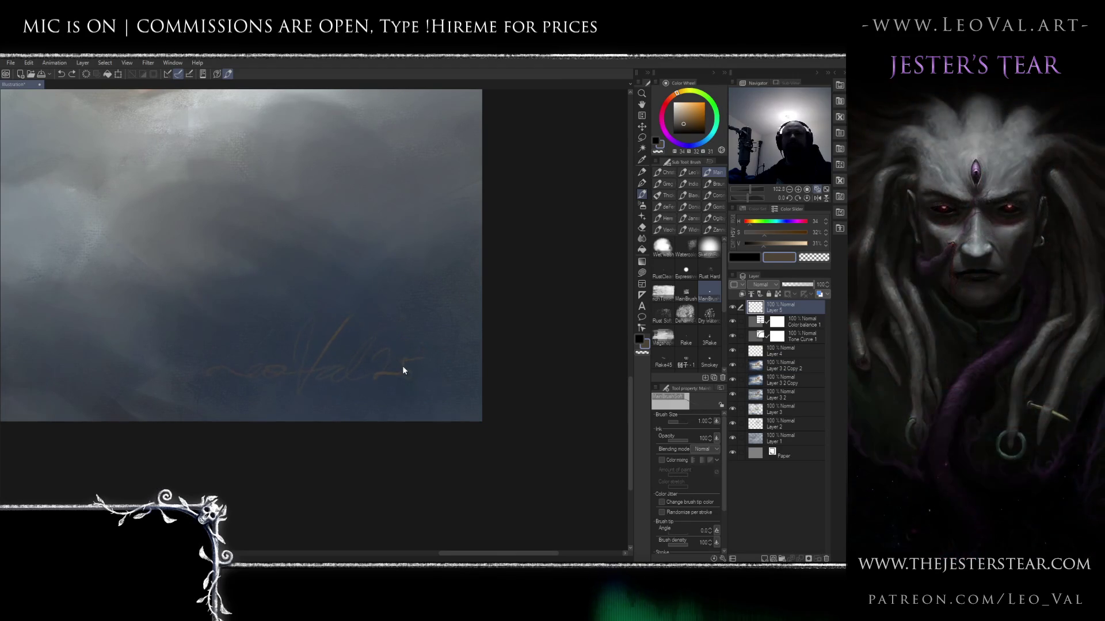
mouse_move(414, 347)
mouse_down()
mouse_move(398, 366)
mouse_move(422, 358)
mouse_move(399, 354)
mouse_move(412, 357)
mouse_move(368, 265)
mouse_move(444, 384)
mouse_up()
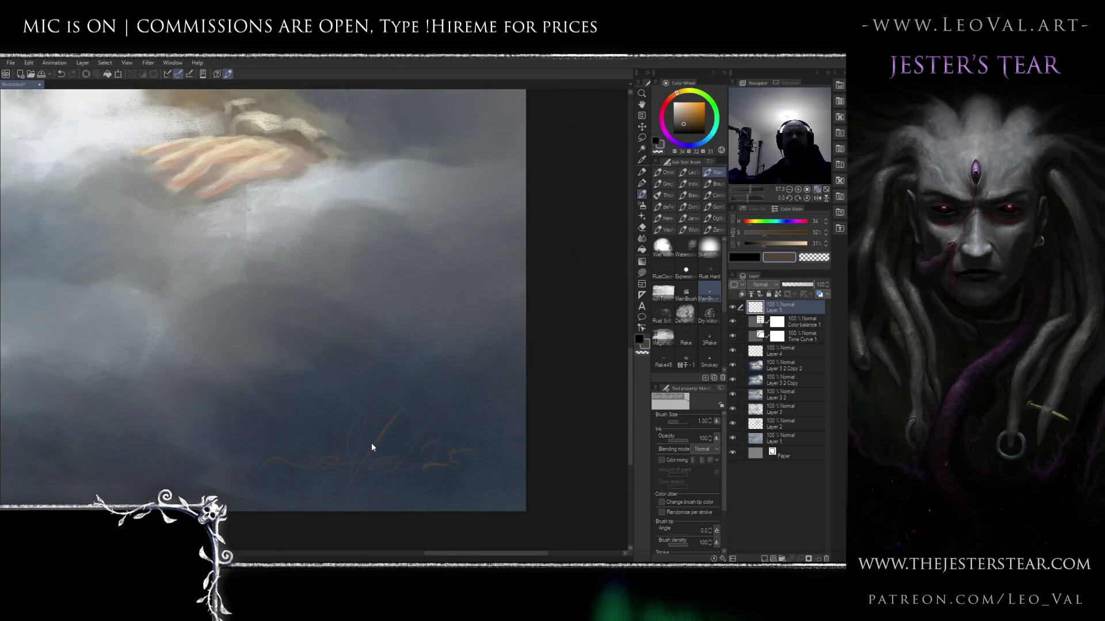
drag(379, 436, 372, 420)
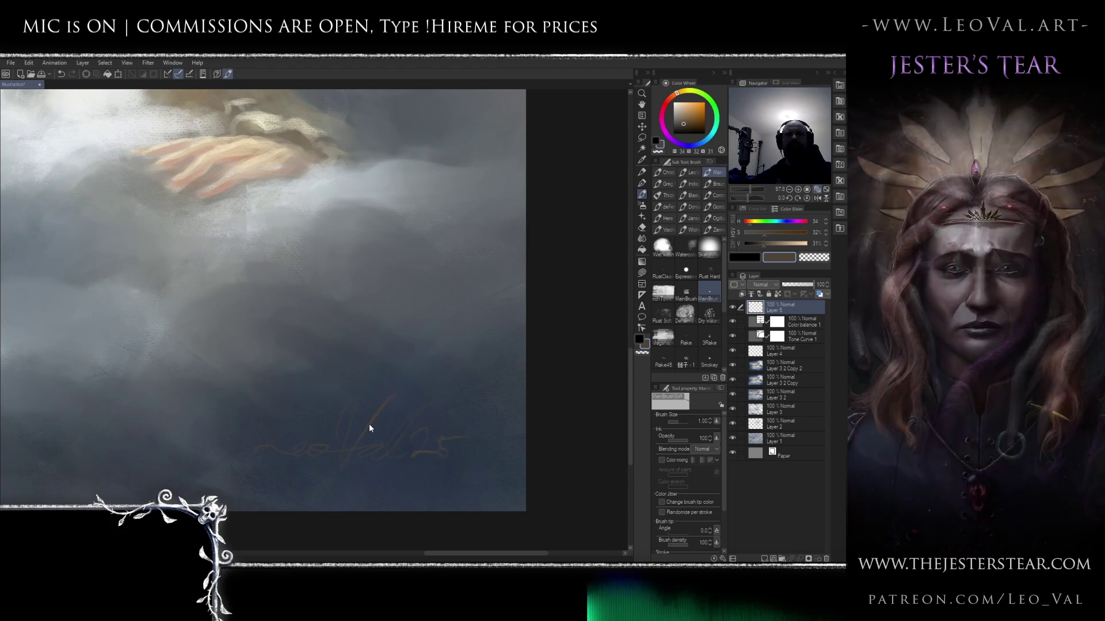
scroll(397, 328, down, 6)
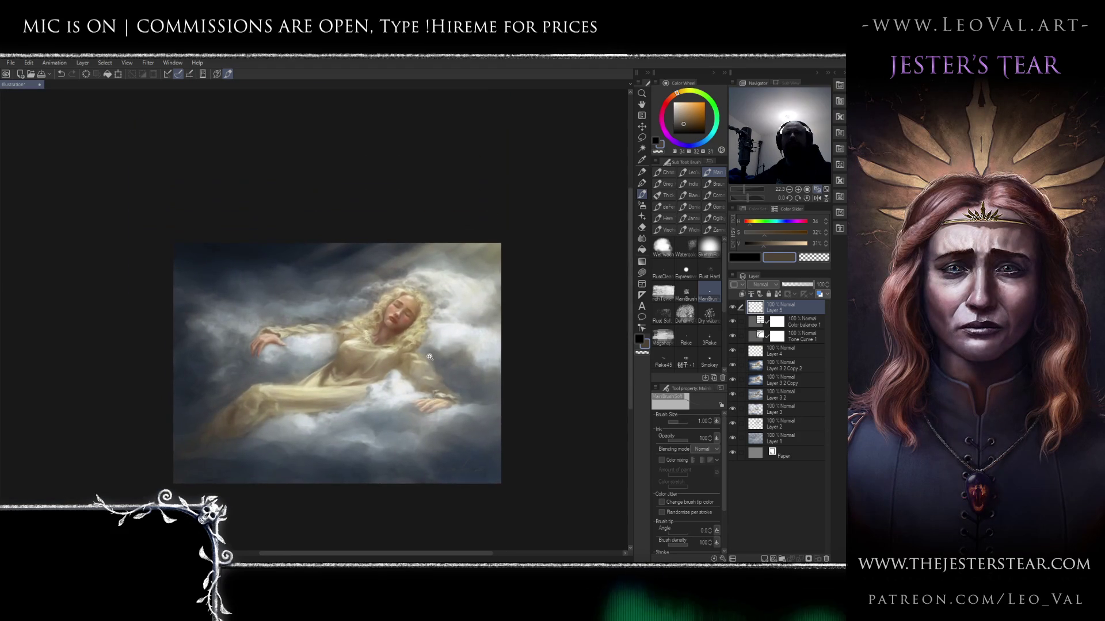
- Merge all visible layers into a new top layer, Layer 5 2, and inspect the face close up
scroll(430, 357, up, 2)
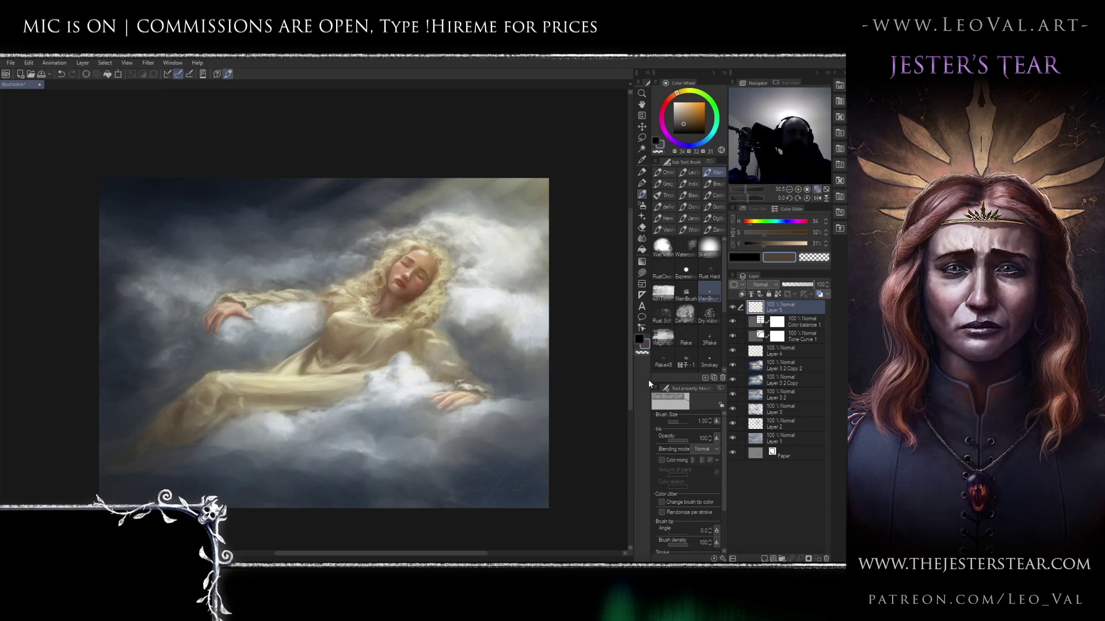
key(ctrl+shift+alt+e)
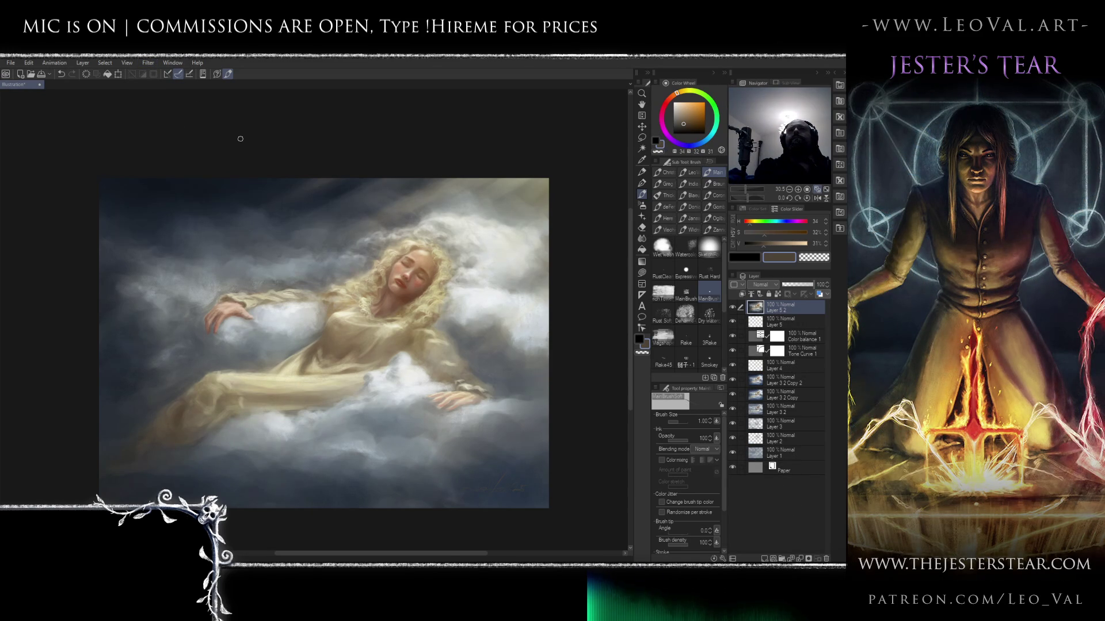
scroll(412, 294, up, 3)
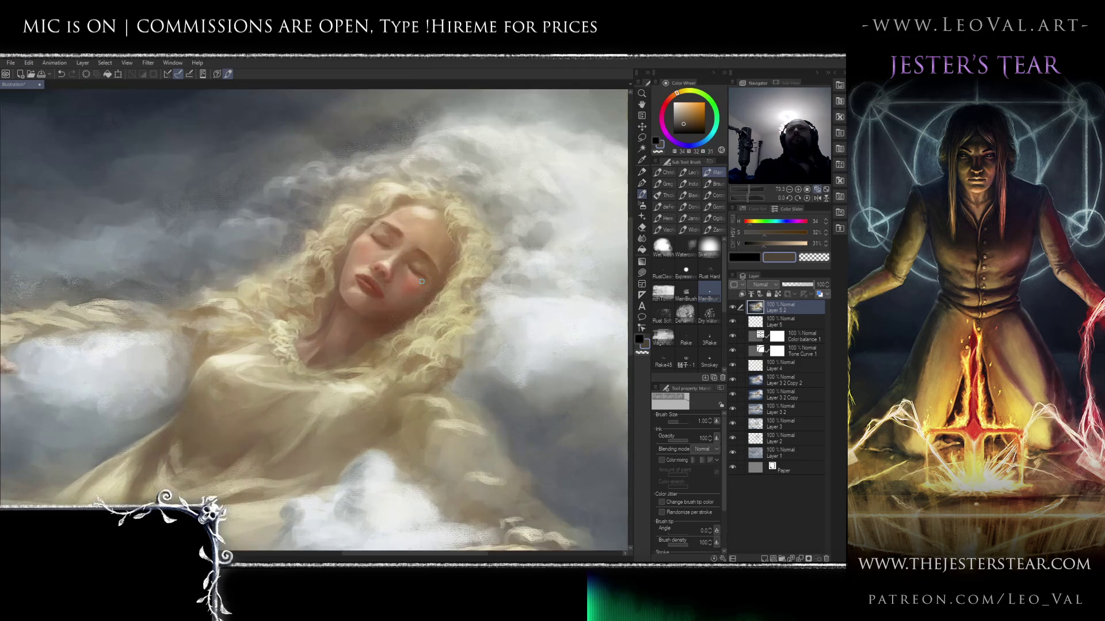
scroll(422, 282, up, 2)
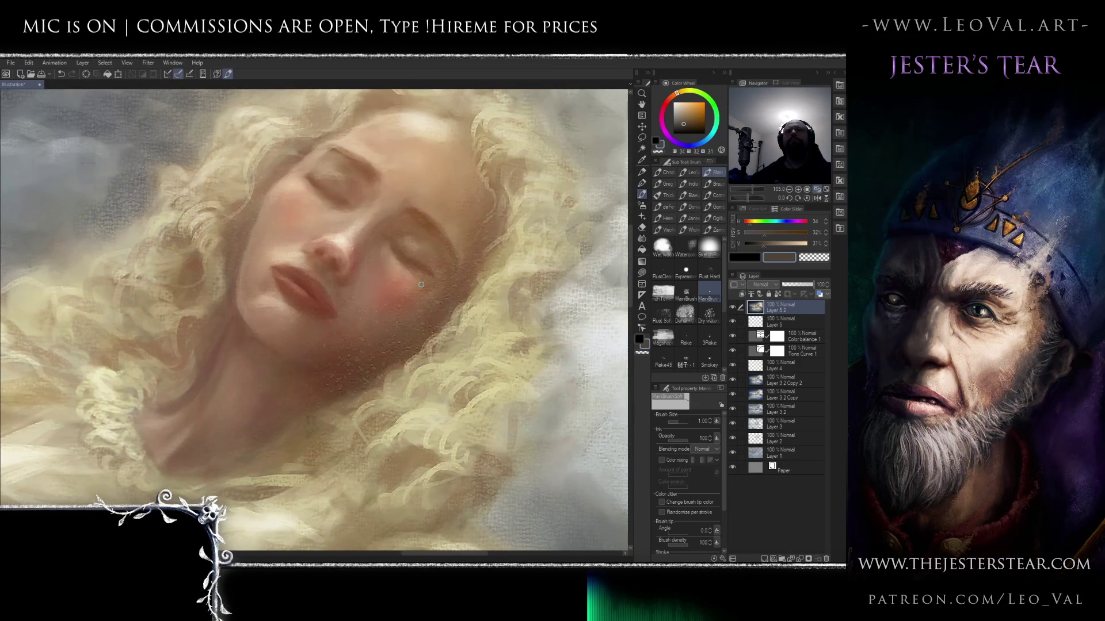
scroll(421, 285, down, 5)
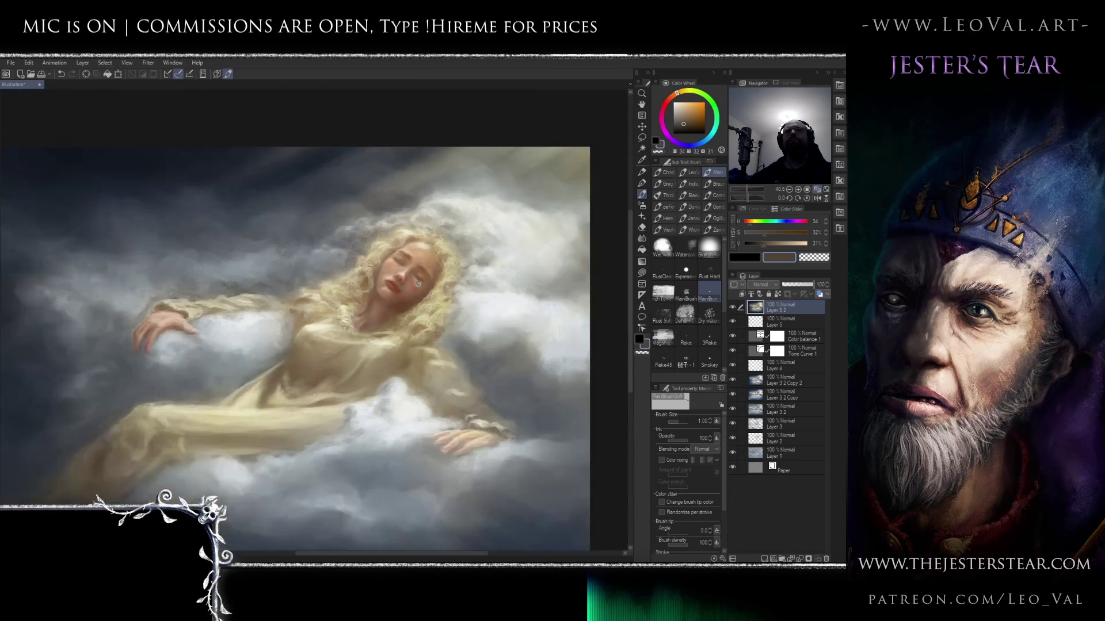
scroll(411, 282, up, 2)
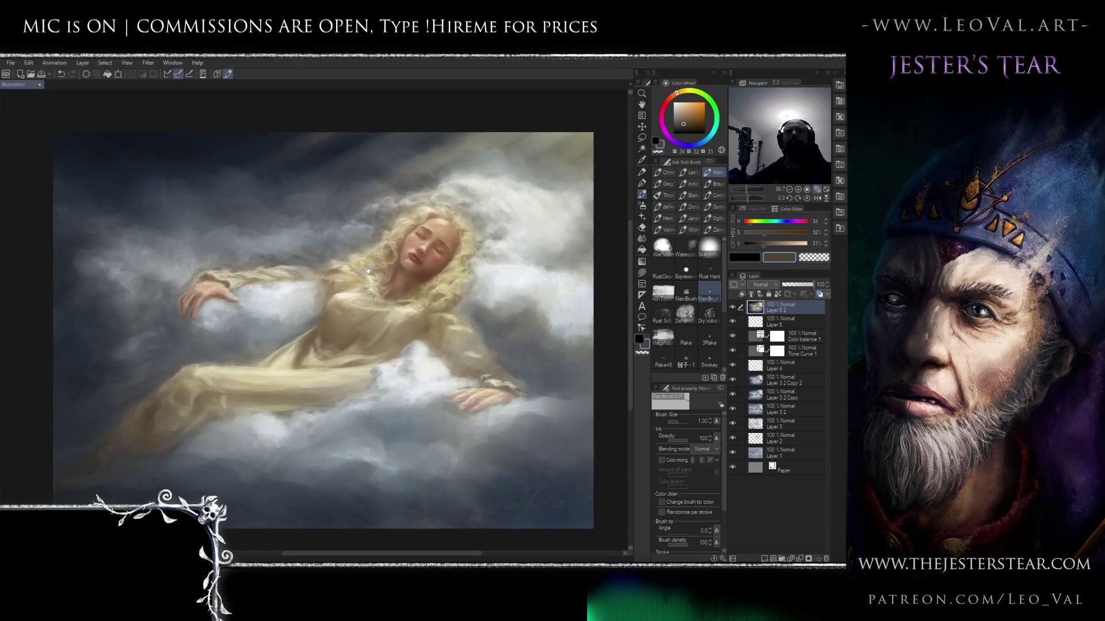
scroll(366, 262, up, 1)
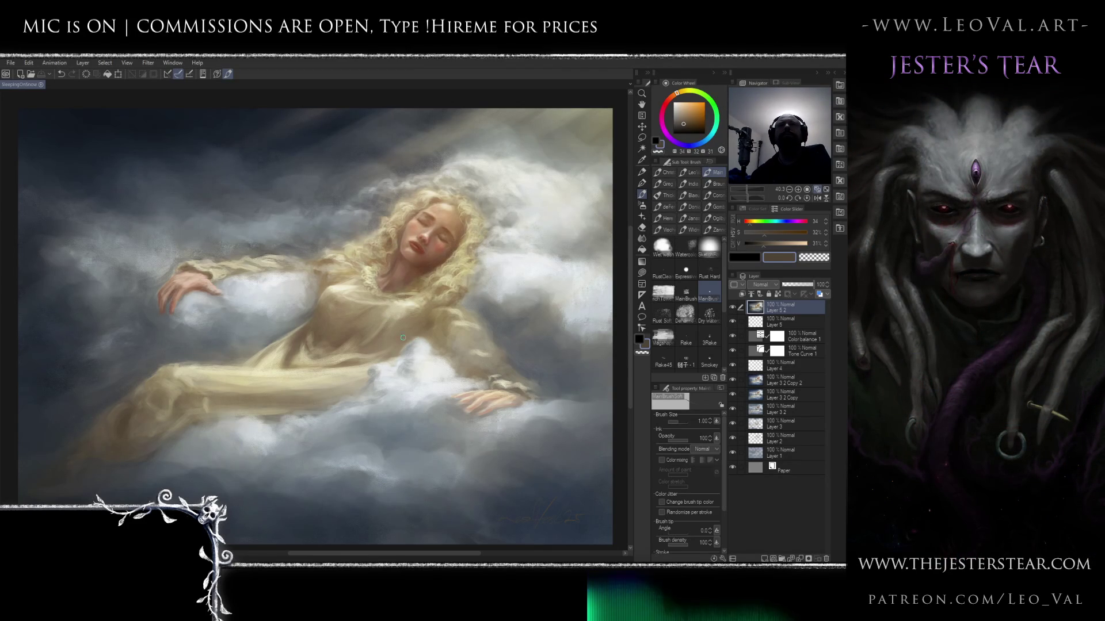
- Retrace parts of the lower-right signature with a 2.5 brush, then zoom out to fit the canvas
scroll(428, 307, up, 10)
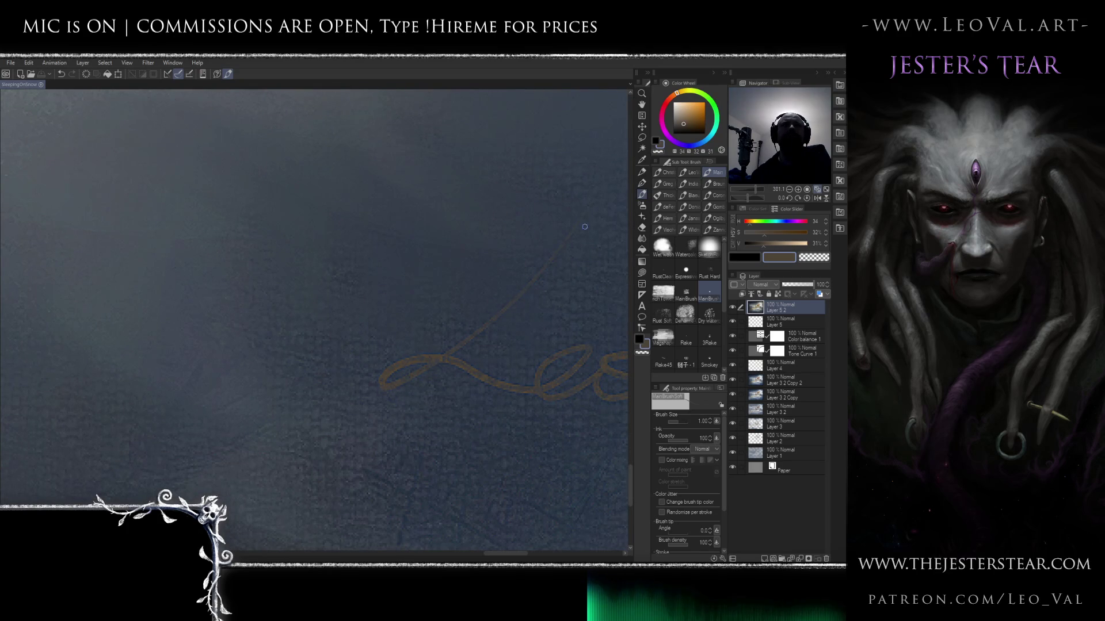
drag(525, 273, 321, 300)
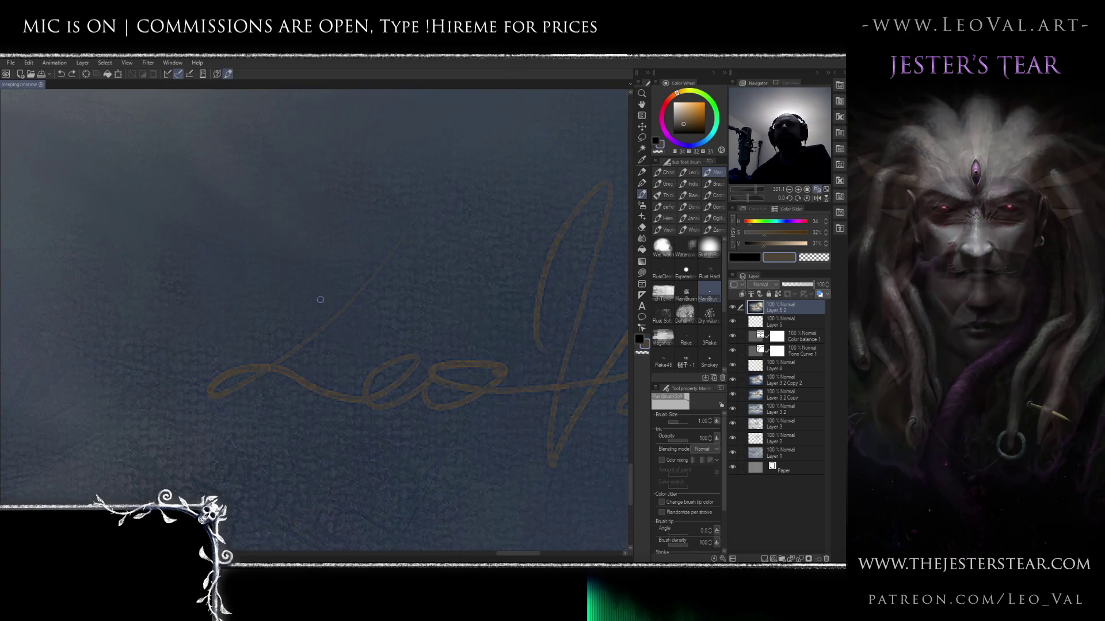
key(bracketright)
key(bracketright)
key(bracketright)
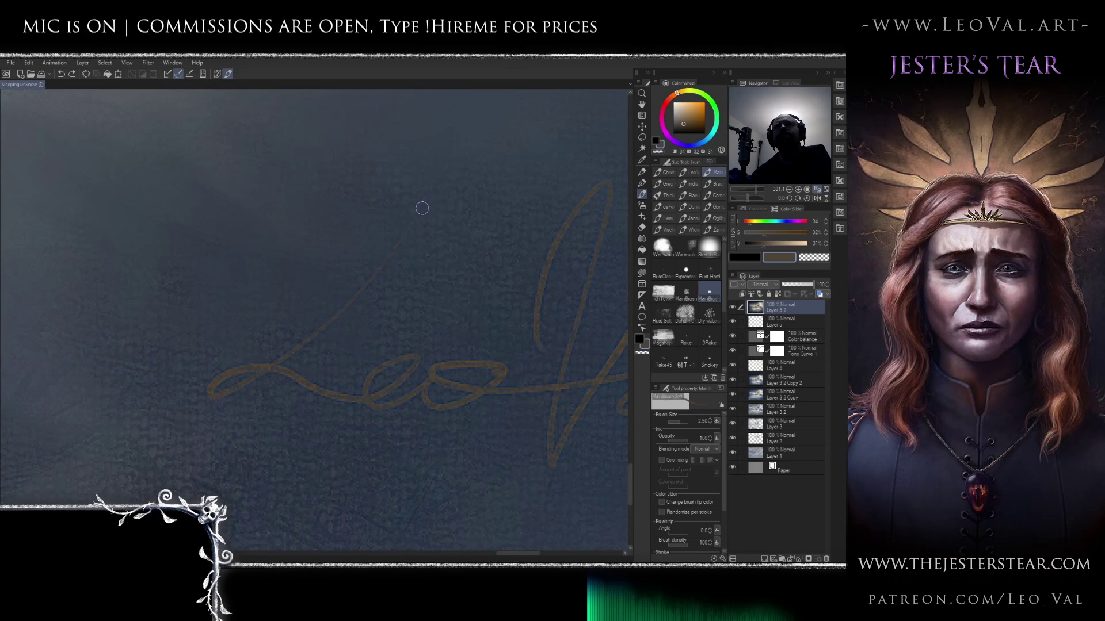
drag(406, 234, 377, 271)
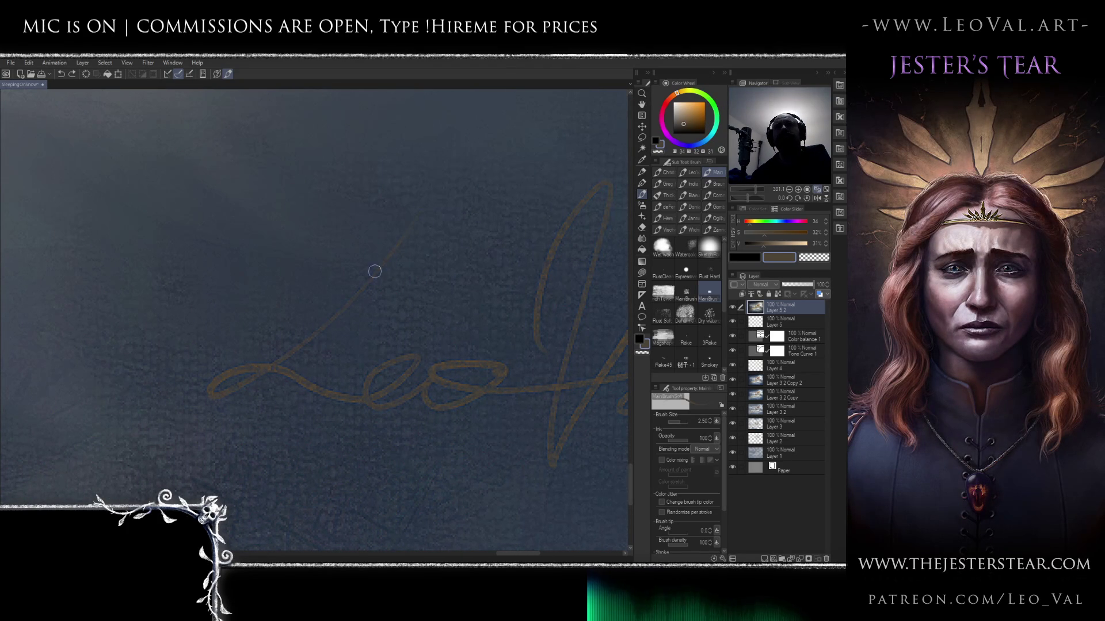
drag(325, 321, 412, 223)
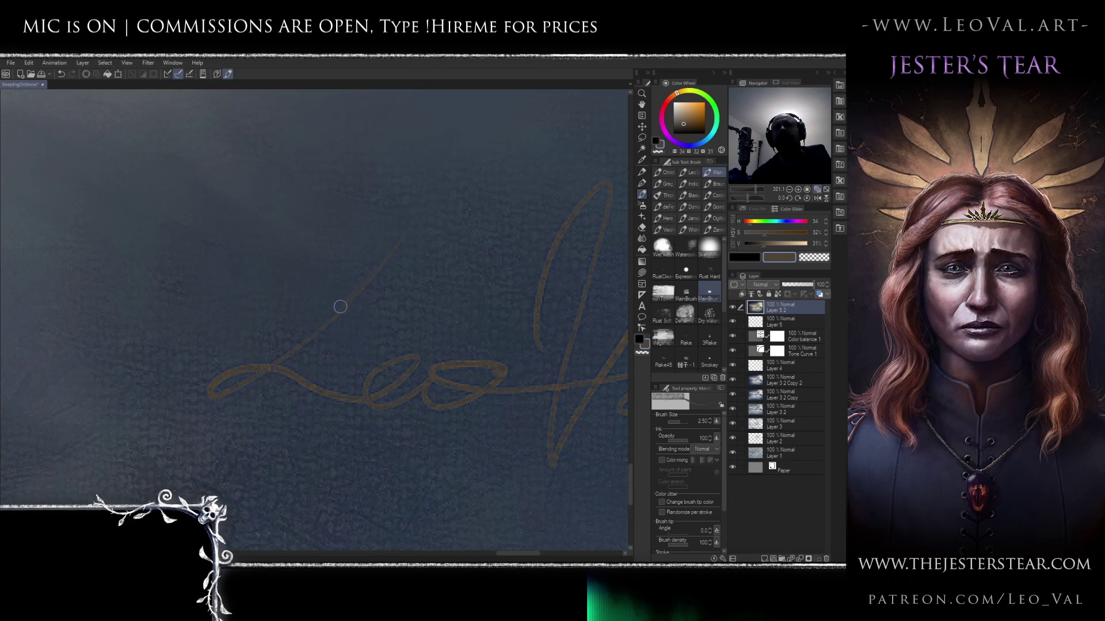
scroll(387, 274, down, 3)
drag(388, 274, 351, 305)
scroll(351, 306, down, 5)
scroll(84, 178, up, 2)
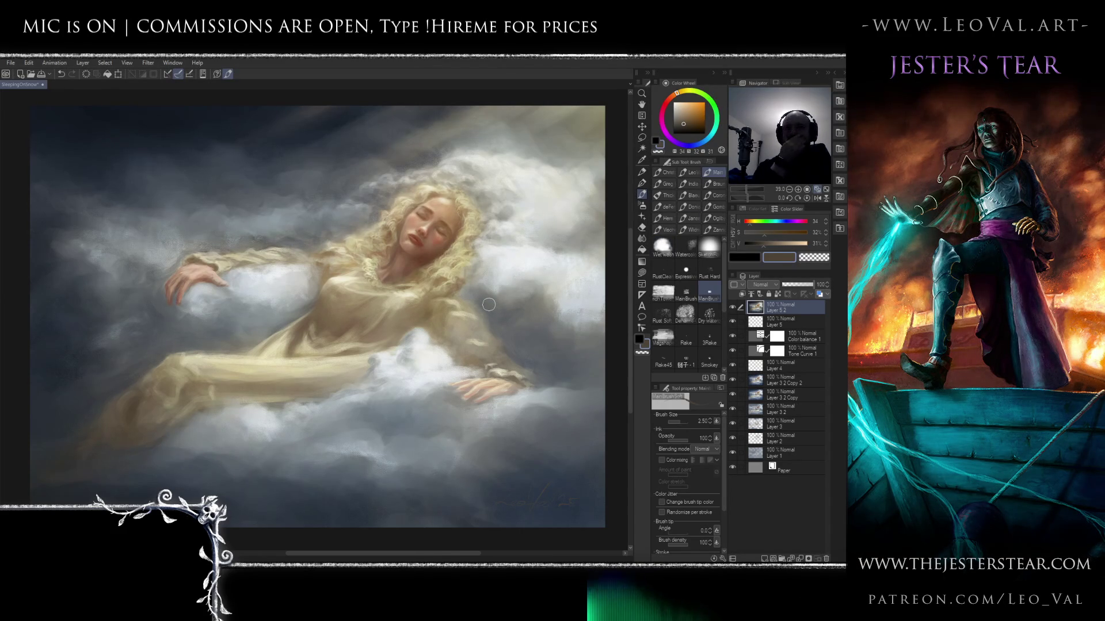
key(alt)
key(alt)
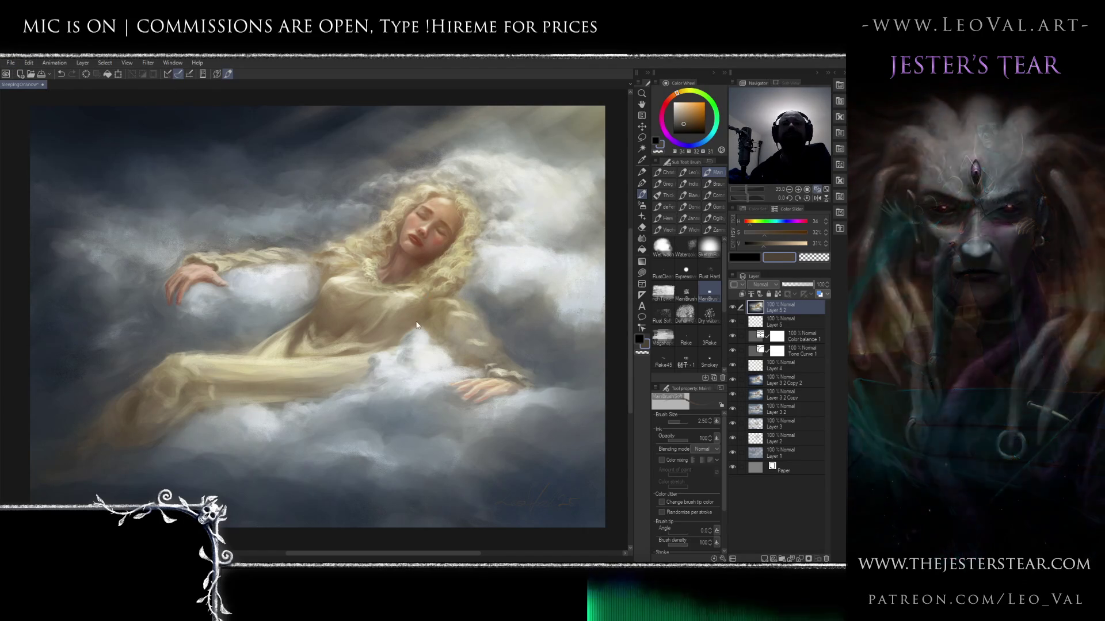